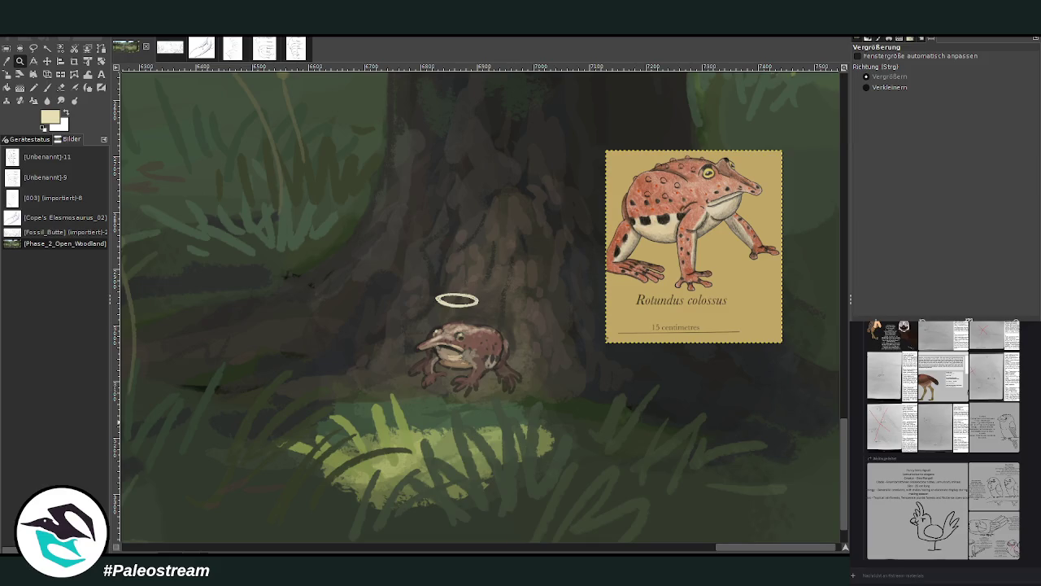
# Delete the pasted frog reference, clear the selection and zoom in on the frog under the tree.
pyautogui.press('Delete')
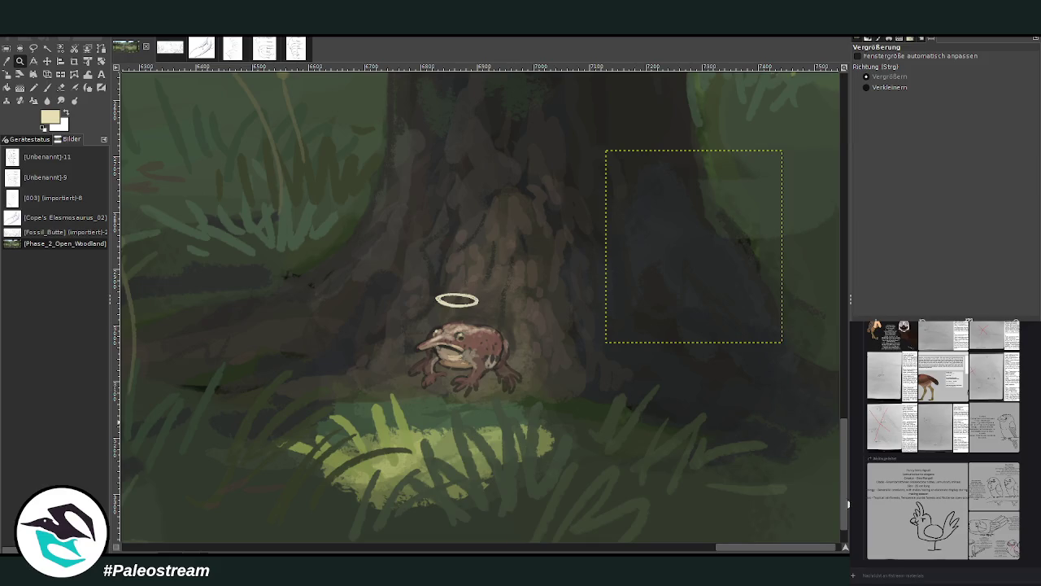
pyautogui.hotkey('ctrl', 'shift', 'a')
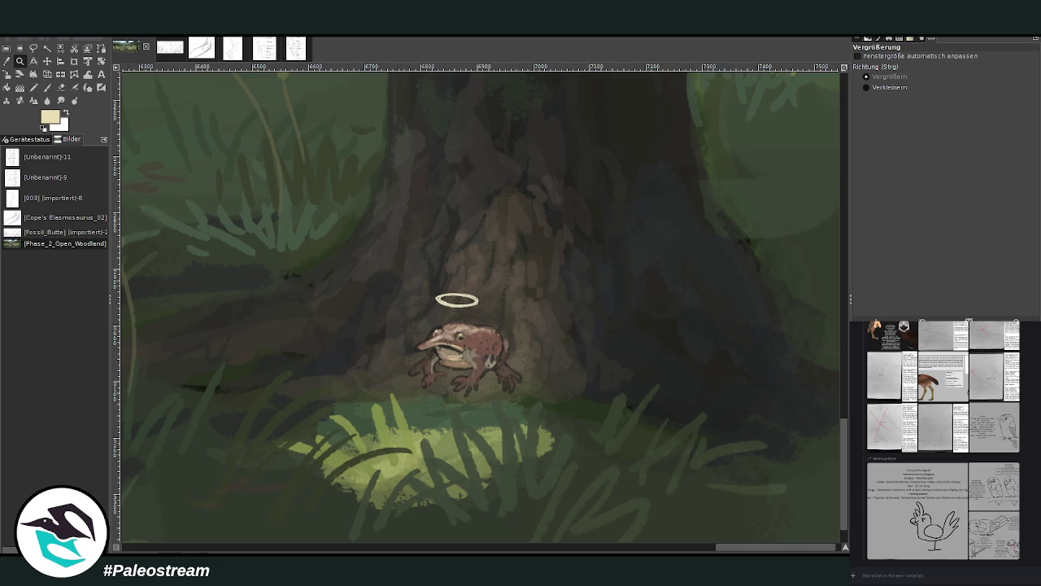
pyautogui.moveTo(285, 234); pyautogui.dragTo(592, 527)
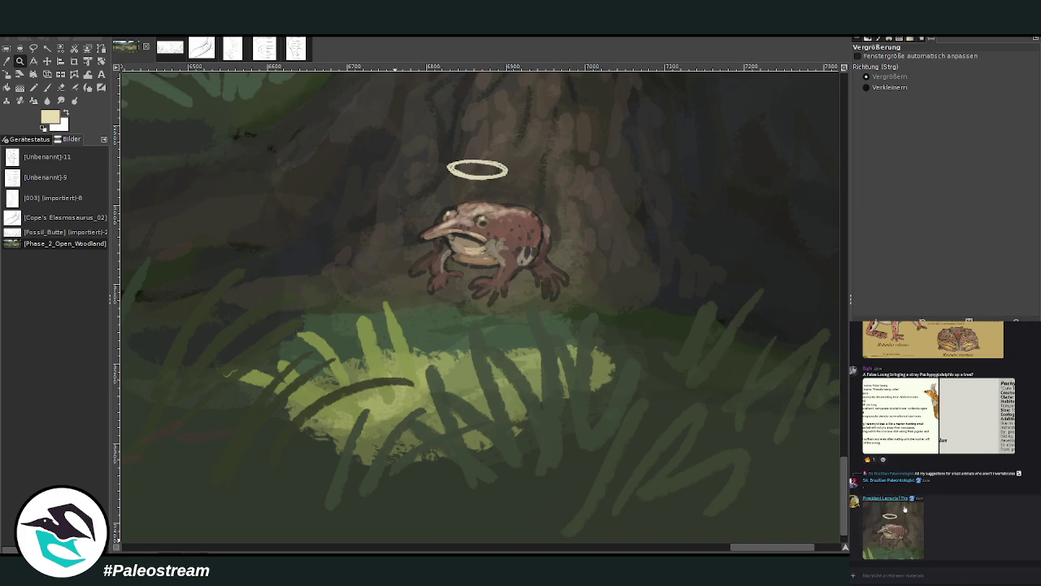
# Paste a screenshot of the frog close-up into the chat and send it.
pyautogui.click(920, 569)
pyautogui.hotkey('ctrl', 'v')
pyautogui.press('Return')
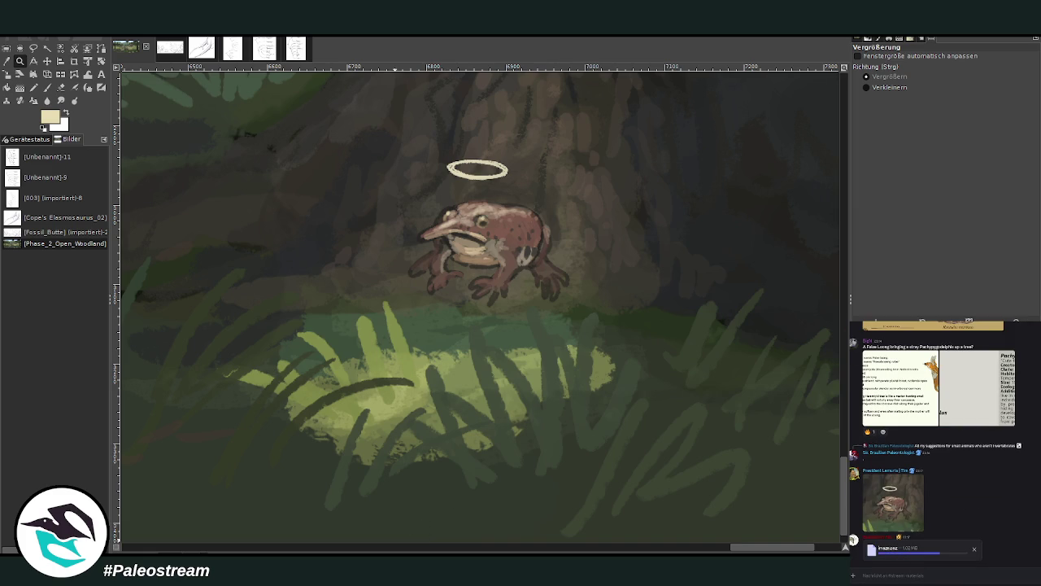
# Undo to bring back the Rotundus colossus reference beside the frog.
pyautogui.press('ctrl')
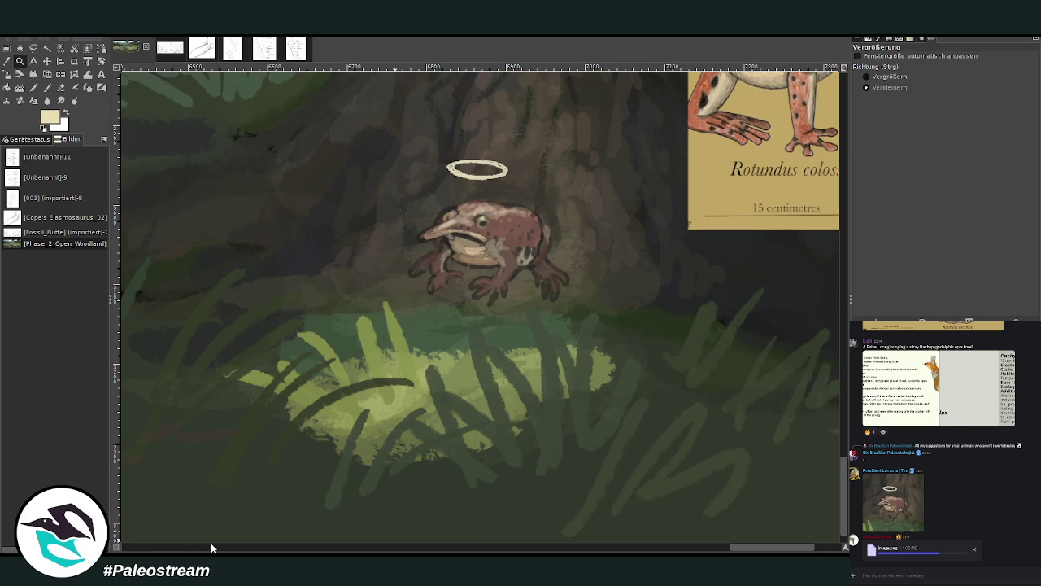
pyautogui.moveTo(505, 213); pyautogui.dragTo(437, 228)
pyautogui.press('ctrl')
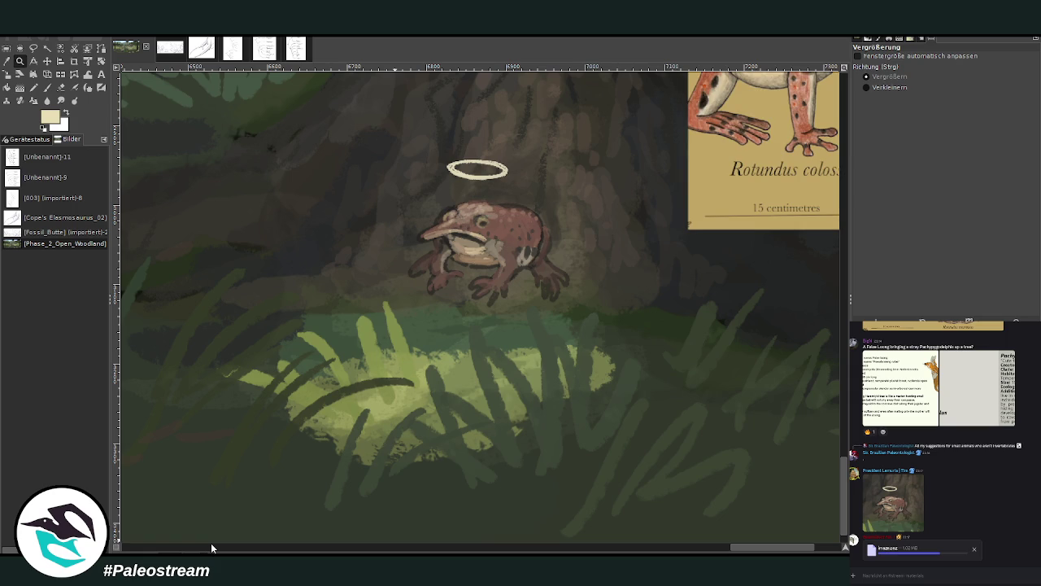
pyautogui.press('ctrl')
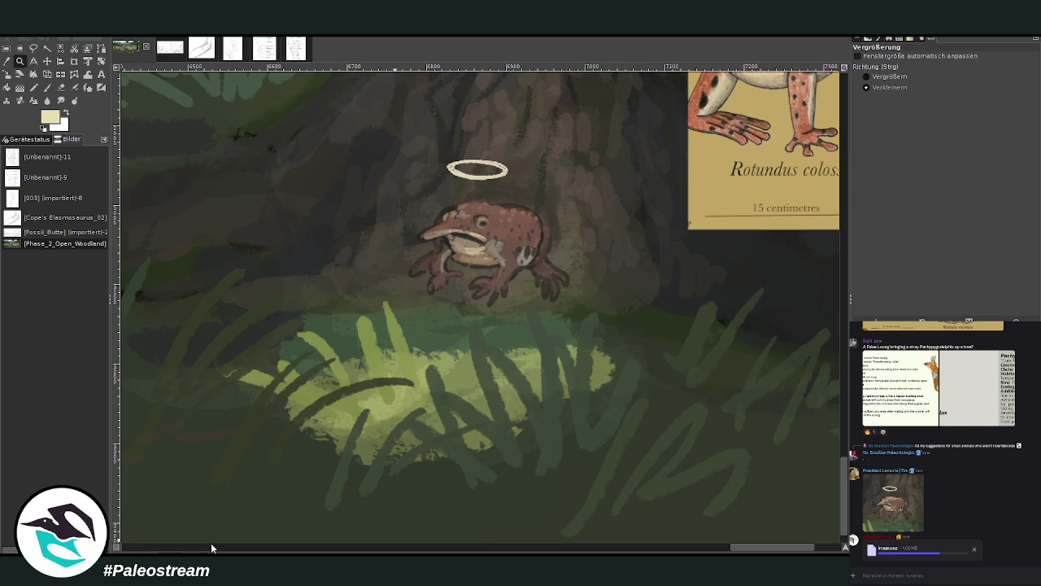
pyautogui.hotkey('ctrl', 'z')
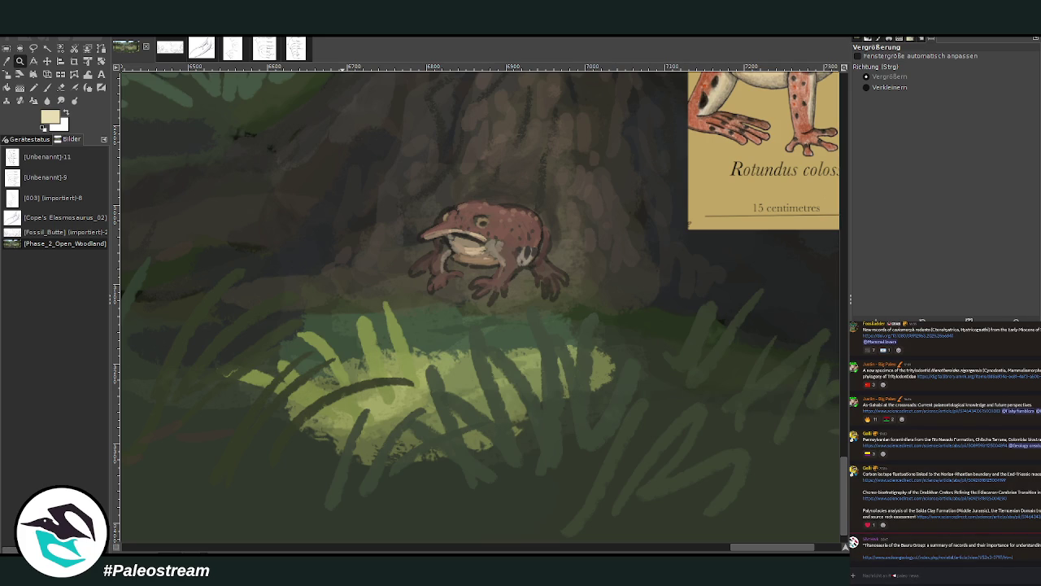
# Hide the chat, sample a dark tone from the painting and return to the Paintbrush.
pyautogui.hotkey('alt', 'Tab')
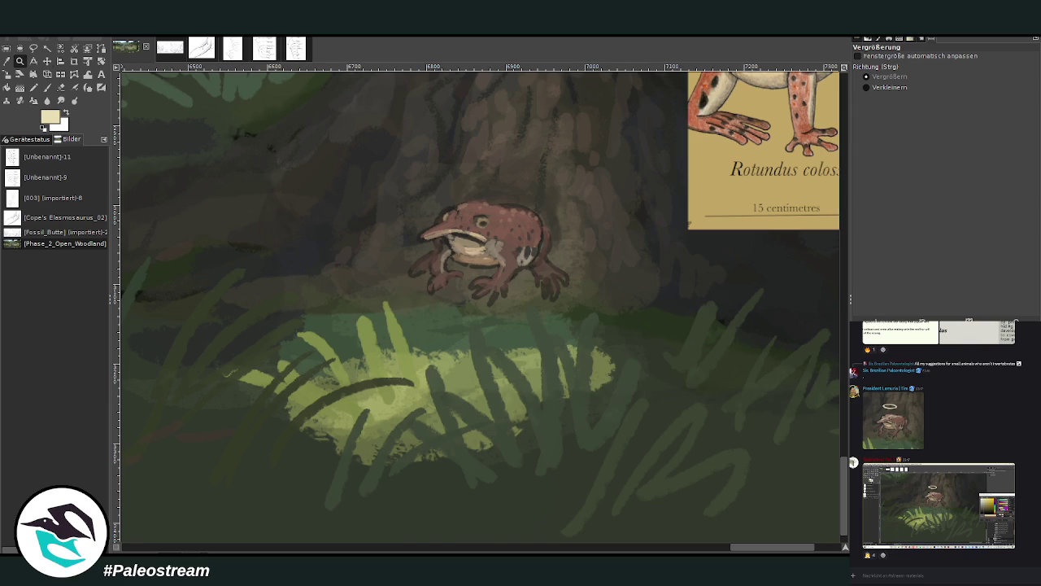
pyautogui.click(6, 61)
pyautogui.click(586, 225)
pyautogui.press('p')
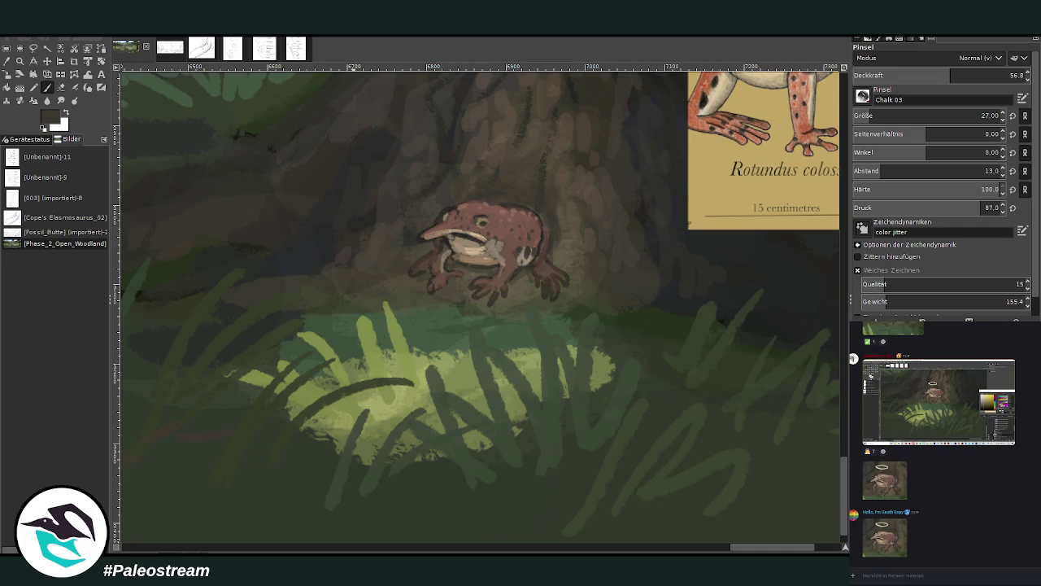
# Sample a green from the grass with the Color Picker.
pyautogui.click(47, 88)
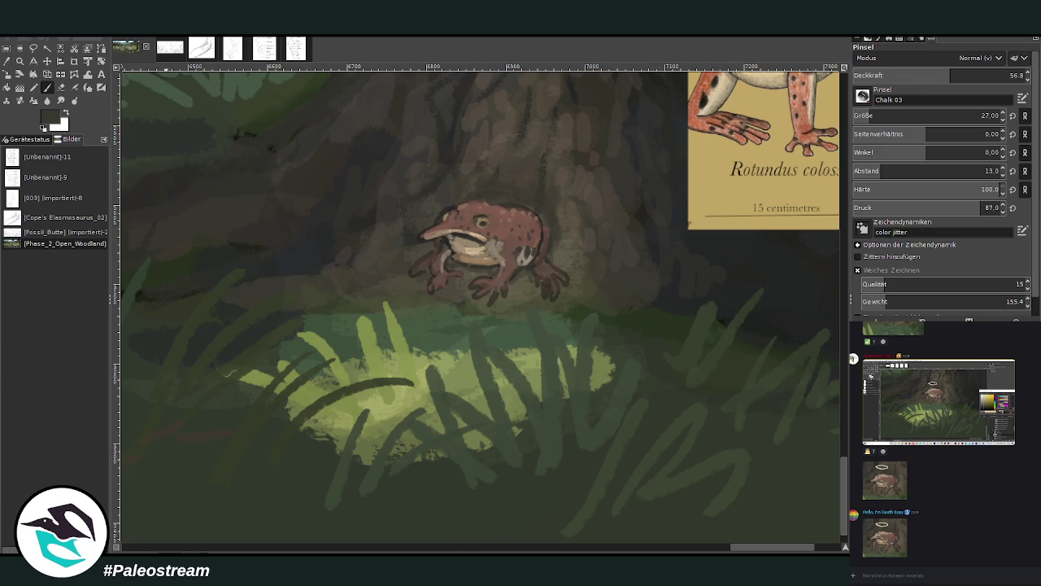
pyautogui.click(6, 61)
pyautogui.click(437, 355)
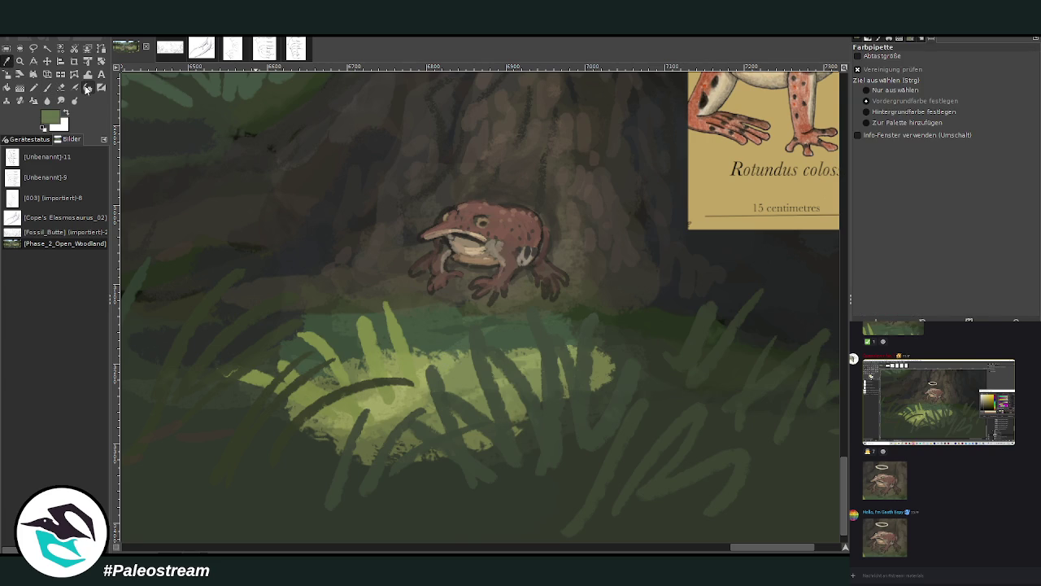
# Zoom out, inspect the small dinosaurs and mammals, then scroll out to the whole panorama.
pyautogui.press('-')
pyautogui.press('-')
pyautogui.press('-')
pyautogui.press('-')
pyautogui.press('-')
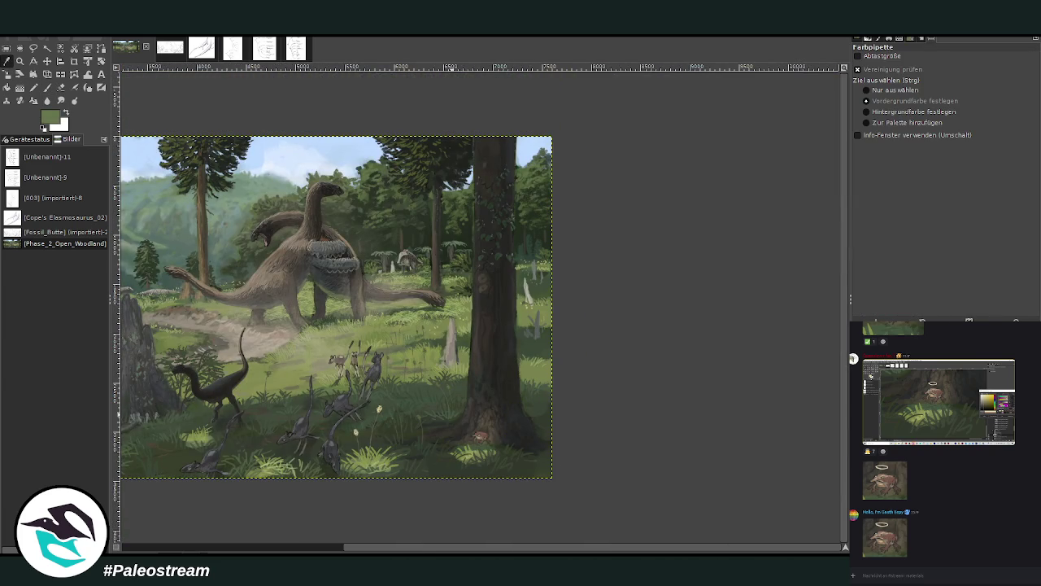
pyautogui.moveTo(360, 548); pyautogui.dragTo(241, 547)
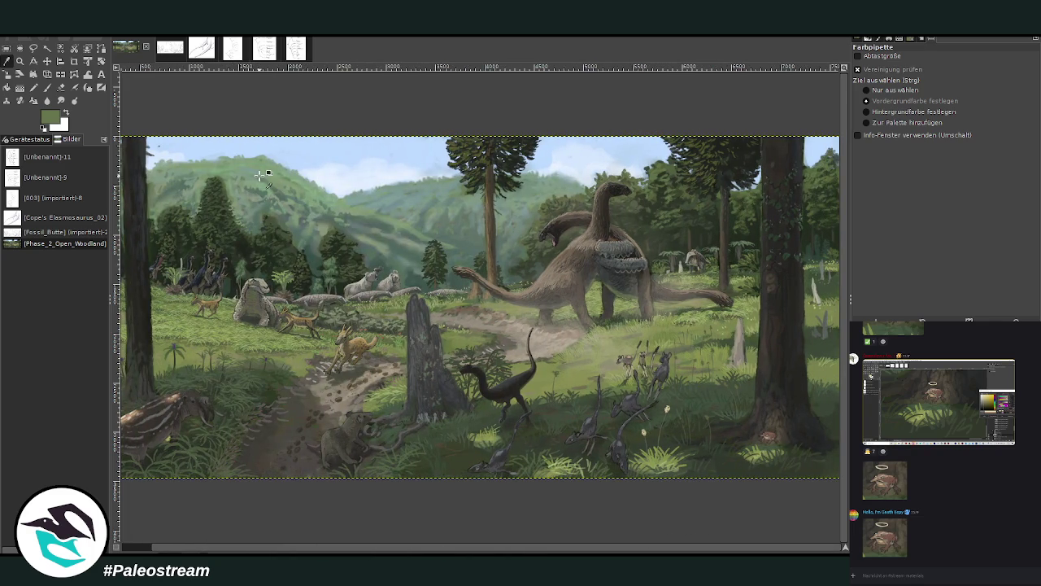
pyautogui.click(19, 61)
pyautogui.moveTo(580, 295); pyautogui.dragTo(676, 419)
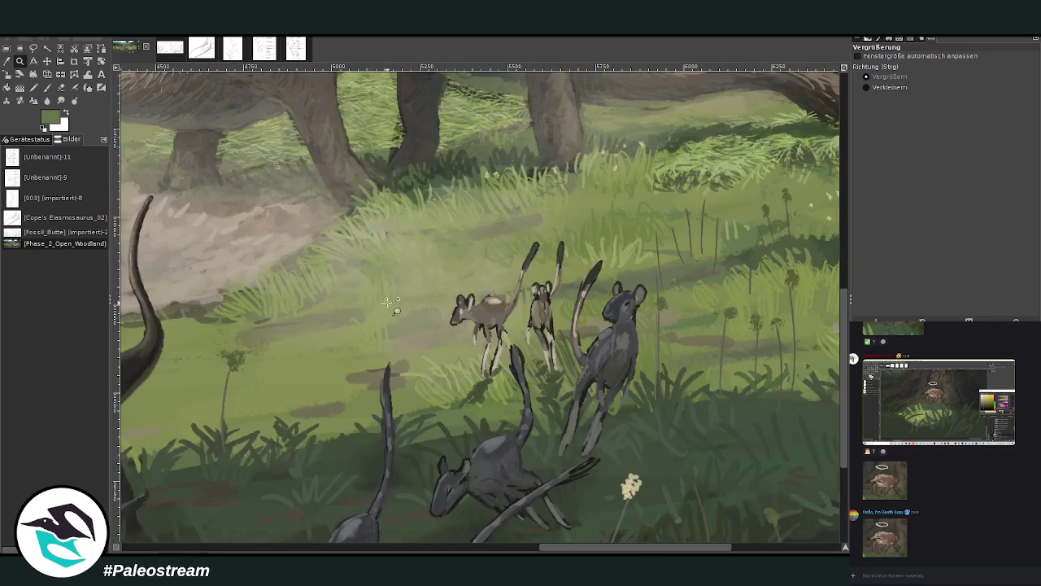
pyautogui.click(840, 439)
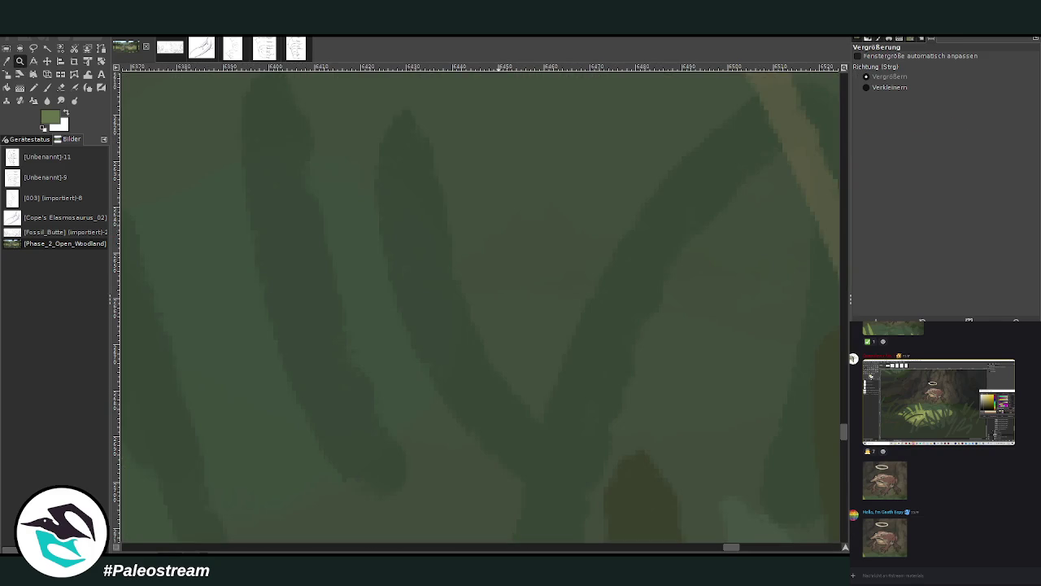
pyautogui.scroll(-4, 480, 305)
pyautogui.scroll(-4, 480, 305)
pyautogui.scroll(-1, 481, 305)
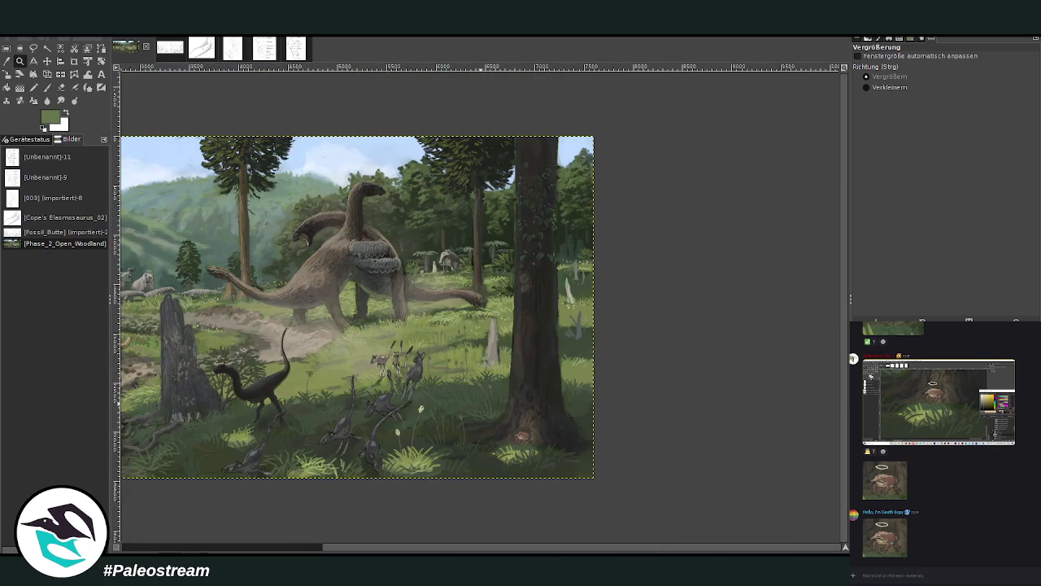
pyautogui.hscroll(-5, 367, 508)
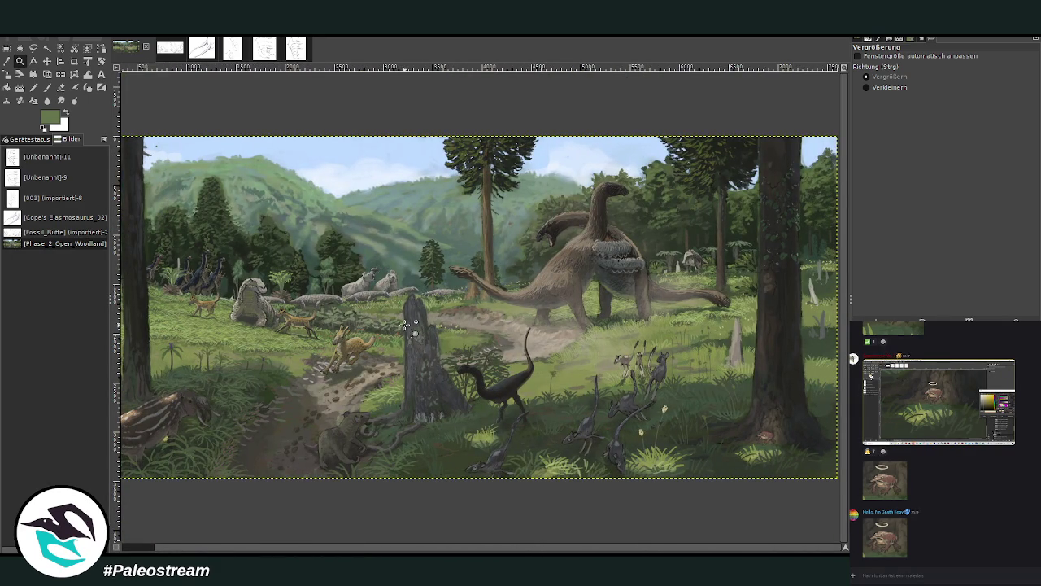
pyautogui.moveTo(411, 243); pyautogui.dragTo(715, 509)
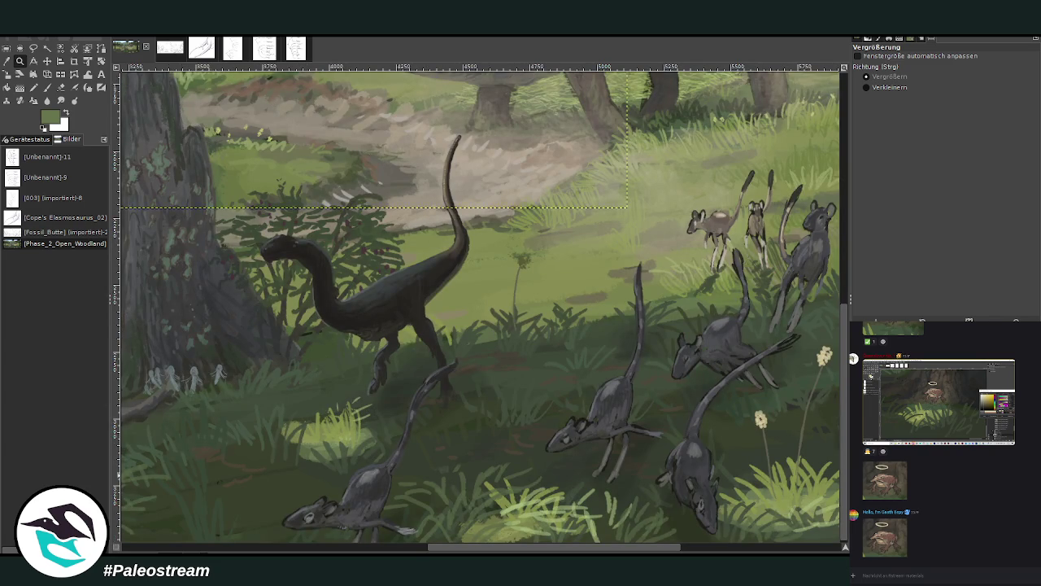
# Sample an olive green near the small dinosaur and set the Paintbrush size to 52.
pyautogui.press('o')
pyautogui.click(555, 278)
pyautogui.click(46, 87)
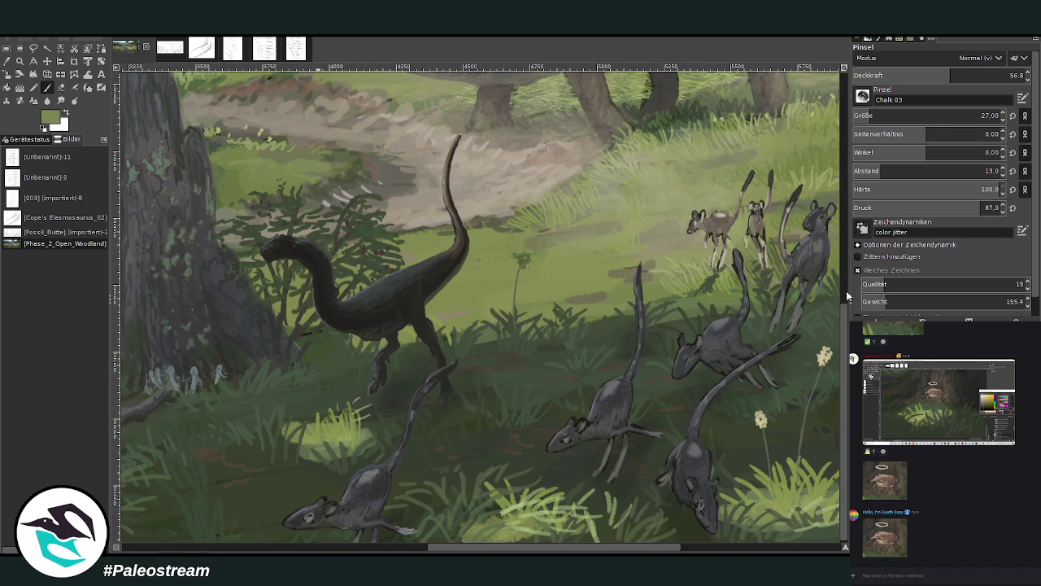
pyautogui.moveTo(859, 116); pyautogui.dragTo(883, 116)
pyautogui.keyDown('ctrl'); pyautogui.click(819, 209); pyautogui.keyUp('ctrl')
pyautogui.keyDown('ctrl'); pyautogui.click(837, 291); pyautogui.keyUp('ctrl')
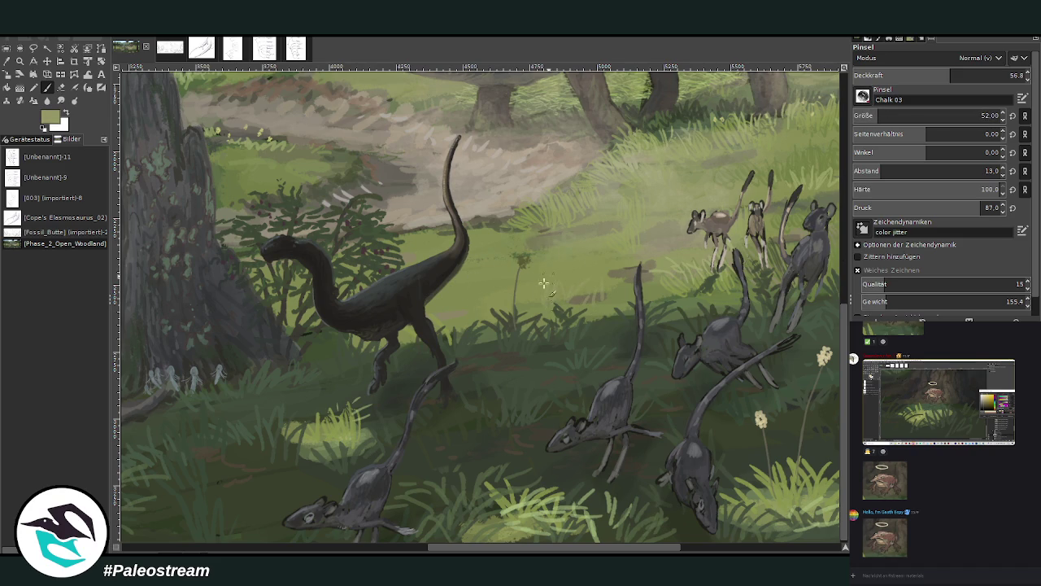
pyautogui.keyDown('ctrl'); pyautogui.click(841, 302); pyautogui.keyUp('ctrl')
# Set the Chalk 03 brush opacity to 68.1 and fit the whole image in the window.
pyautogui.press('>')
pyautogui.press('>')
pyautogui.press('>')
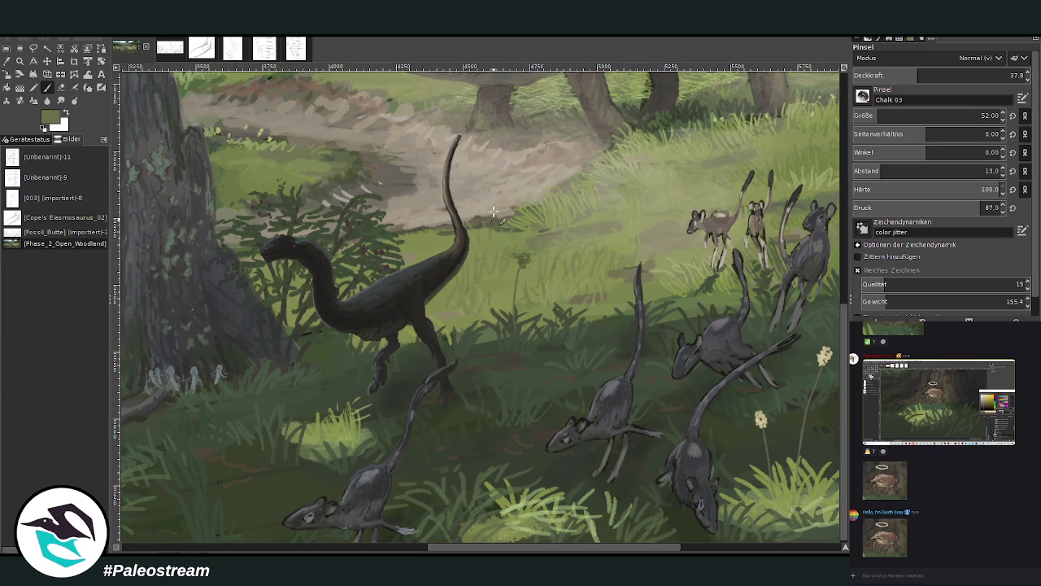
pyautogui.click(975, 75)
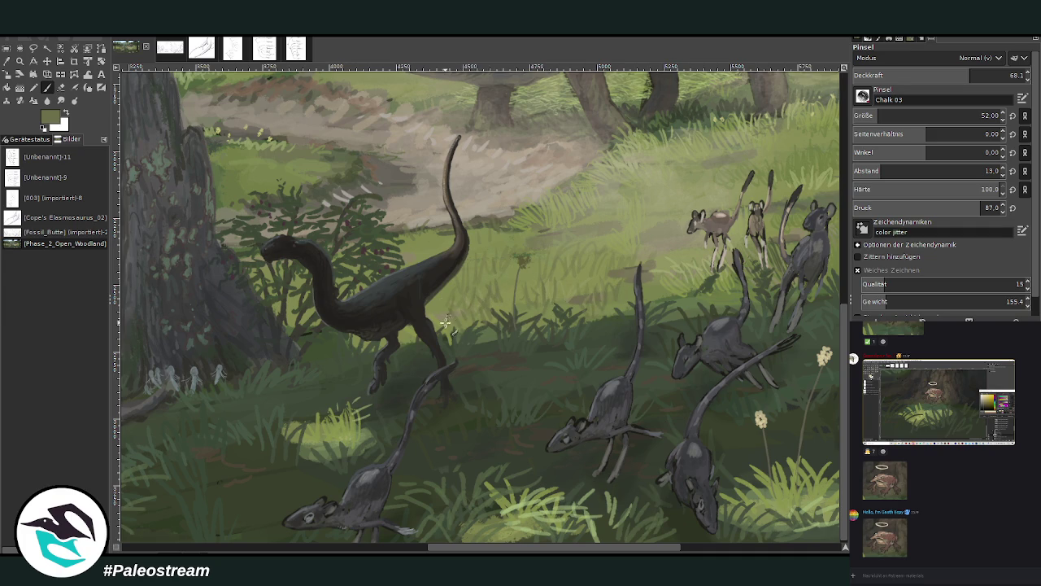
pyautogui.hotkey('ctrl', 'shift', 'j')
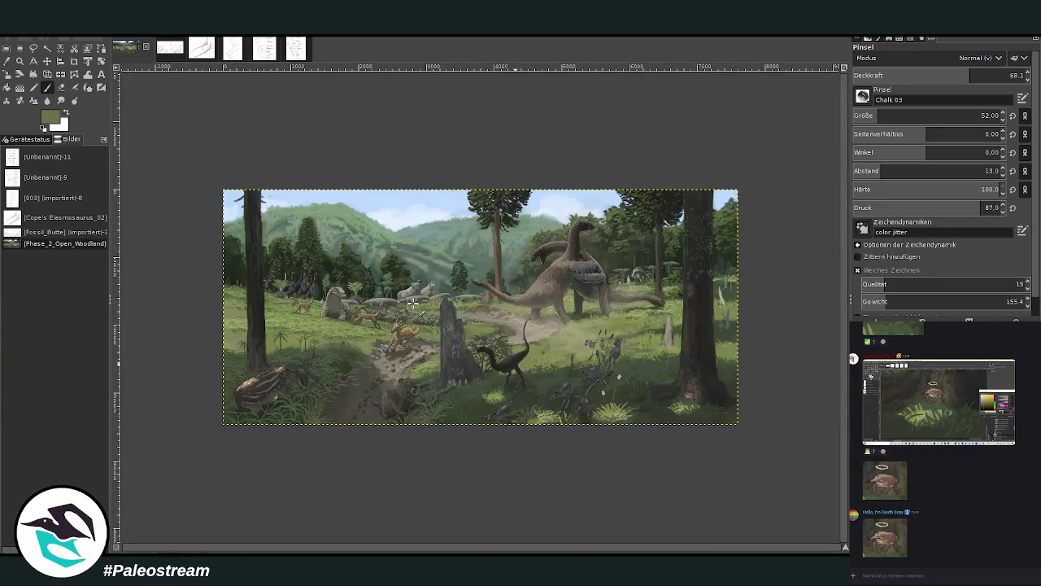
# Drag a Zoom rectangle over the panorama so it spans the full canvas width.
pyautogui.press('z')
pyautogui.moveTo(223, 147); pyautogui.dragTo(734, 449)
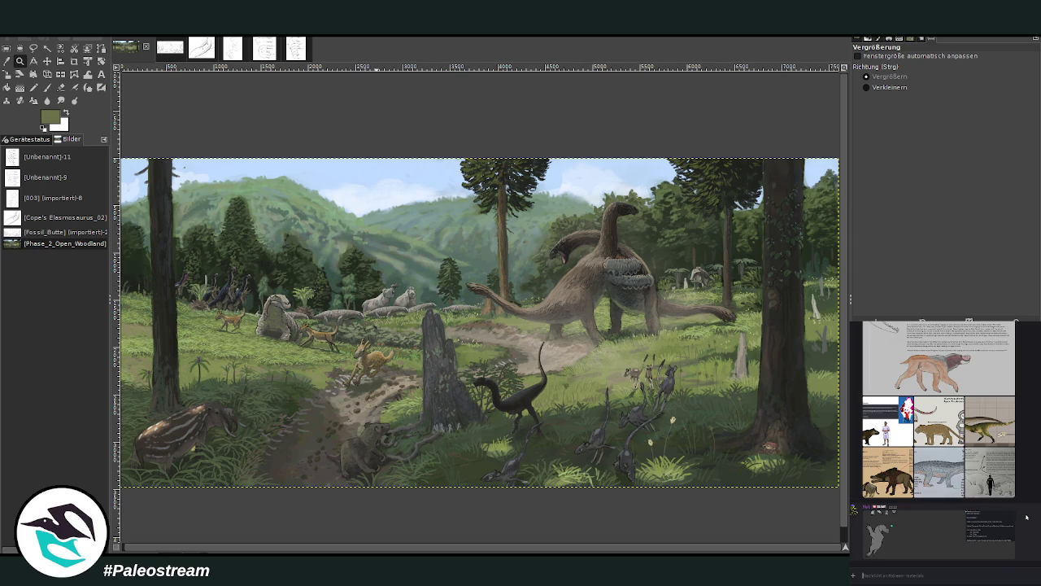
pyautogui.scroll(2, 1029, 508)
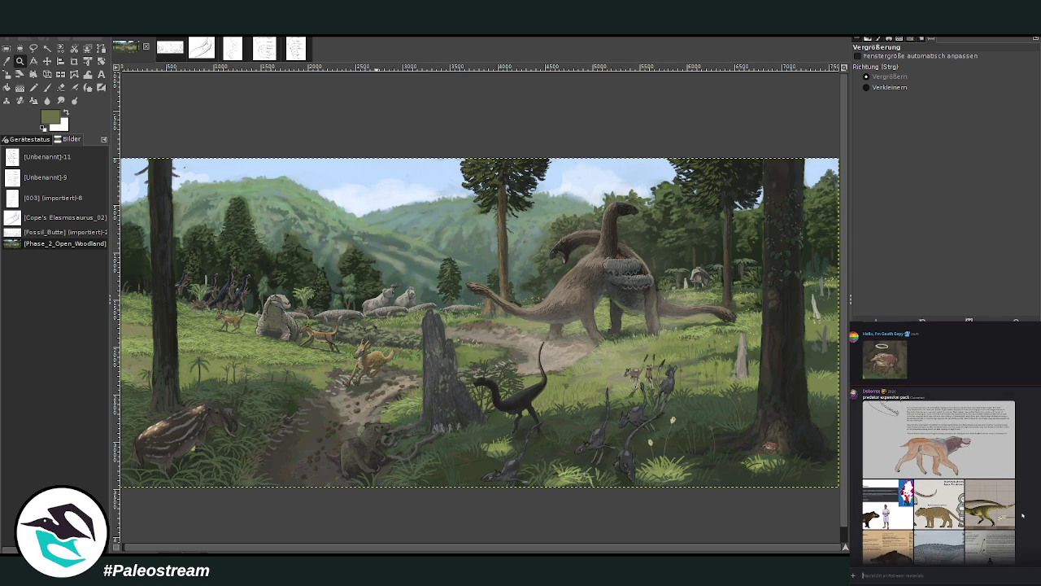
pyautogui.scroll(-2, 1022, 514)
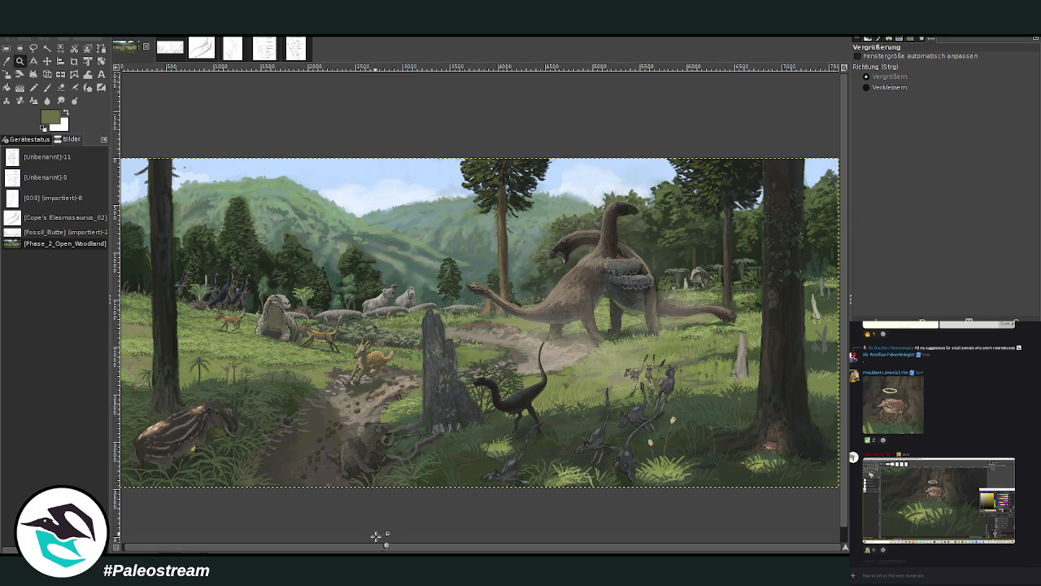
pyautogui.scroll(-1, 439, 525)
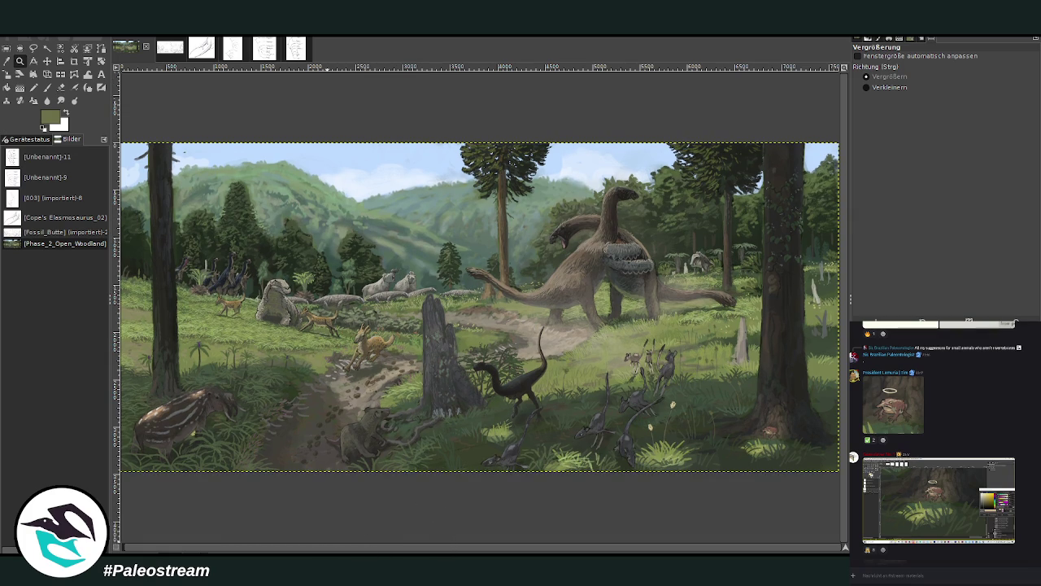
pyautogui.scroll(3, 1025, 481)
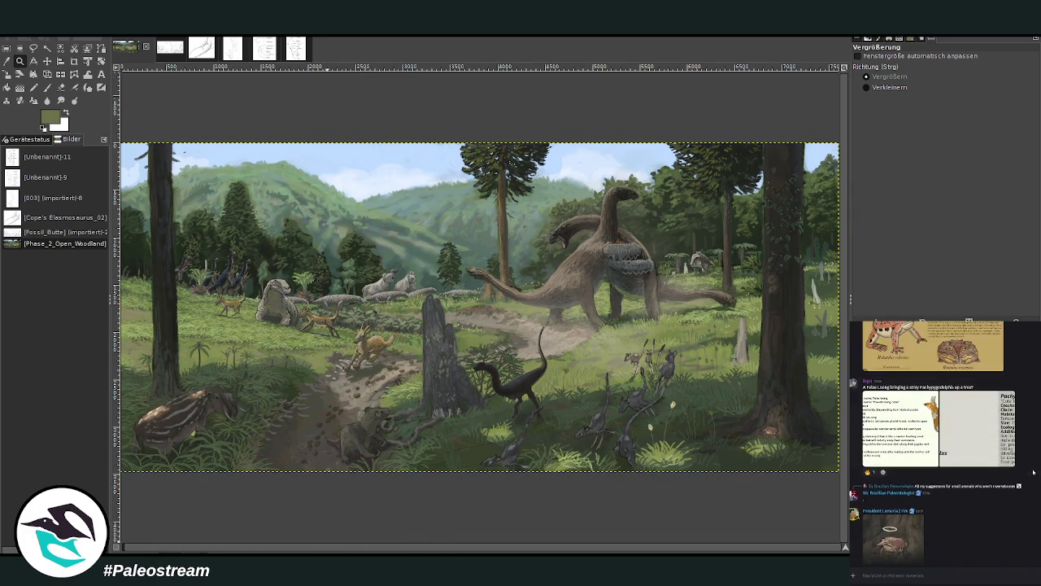
pyautogui.scroll(3, 1027, 478)
pyautogui.scroll(2, 1033, 472)
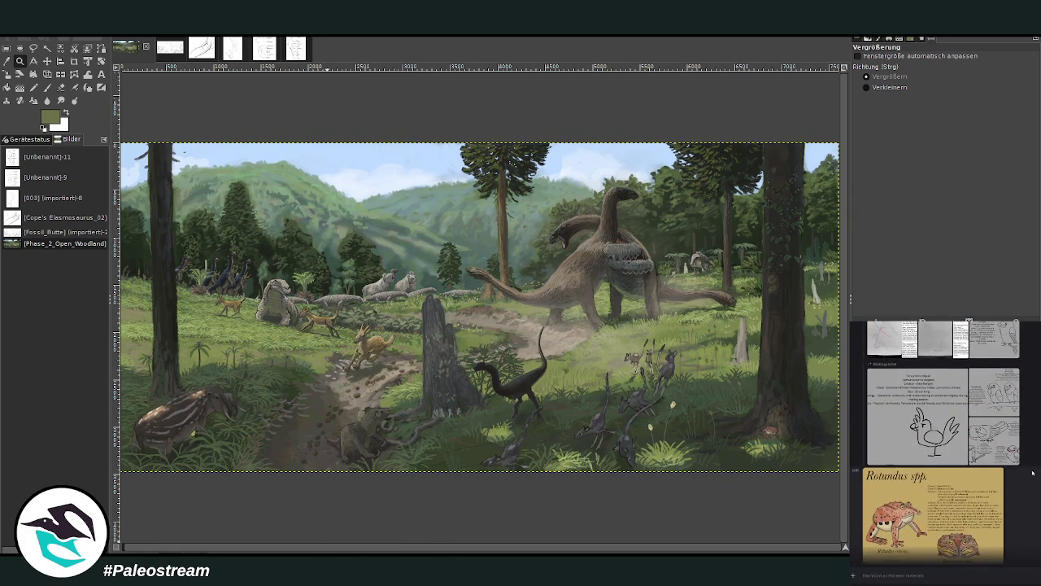
pyautogui.scroll(3, 1033, 473)
pyautogui.scroll(3, 1032, 473)
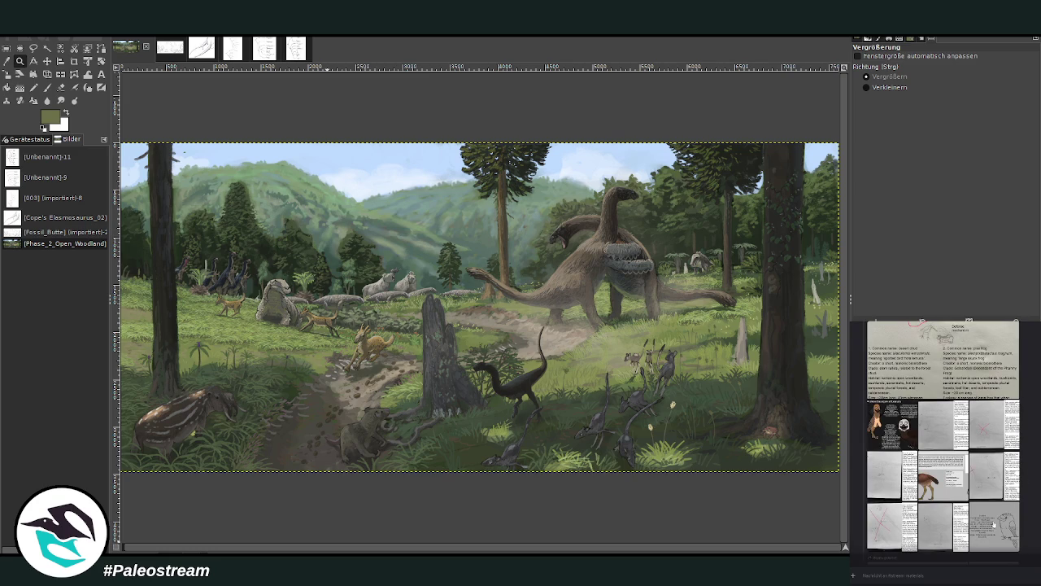
pyautogui.click(981, 533)
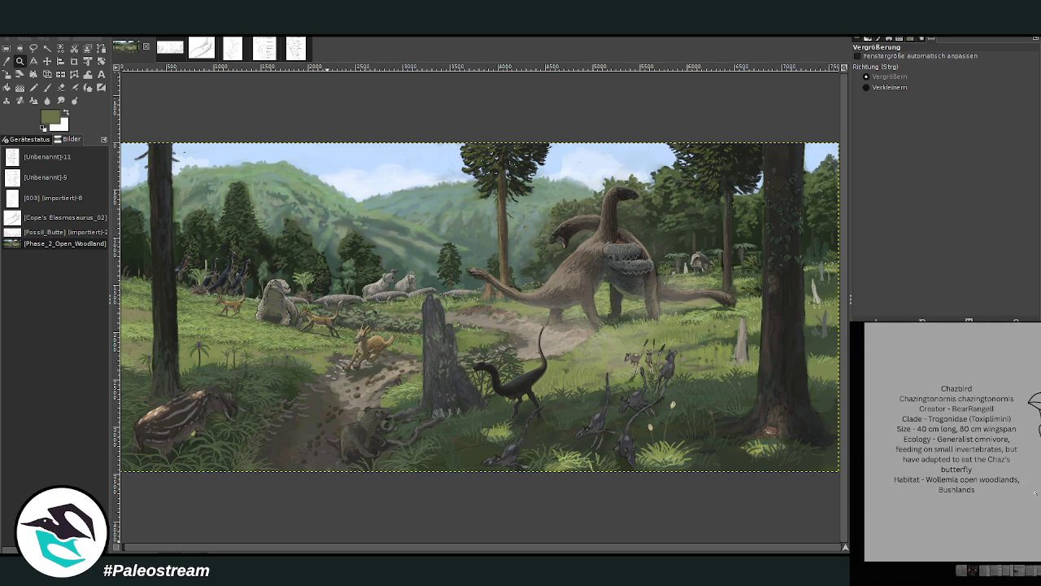
pyautogui.moveTo(1037, 515)
pyautogui.press('Escape')
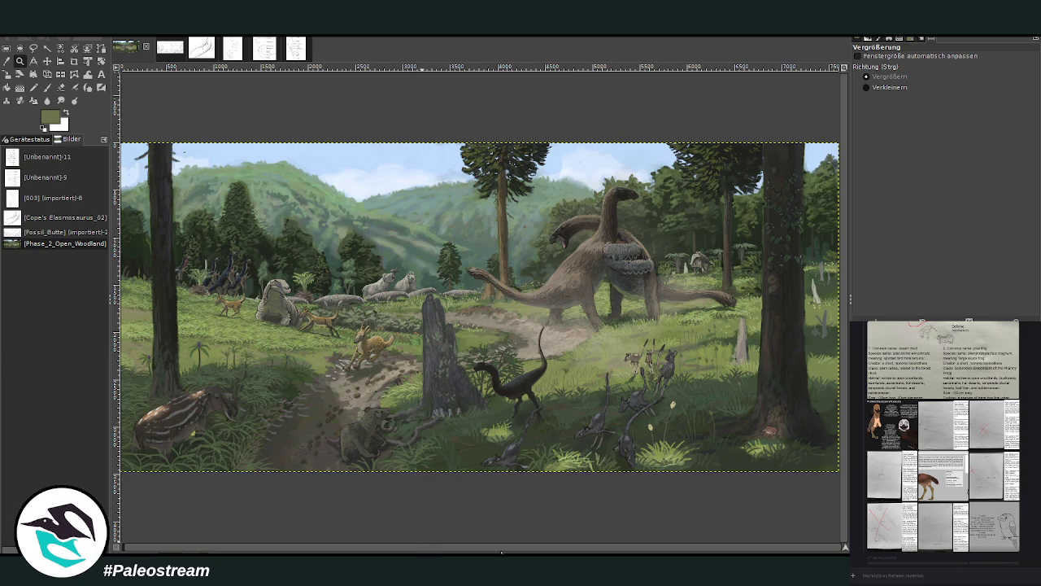
pyautogui.moveTo(340, 548); pyautogui.dragTo(336, 547)
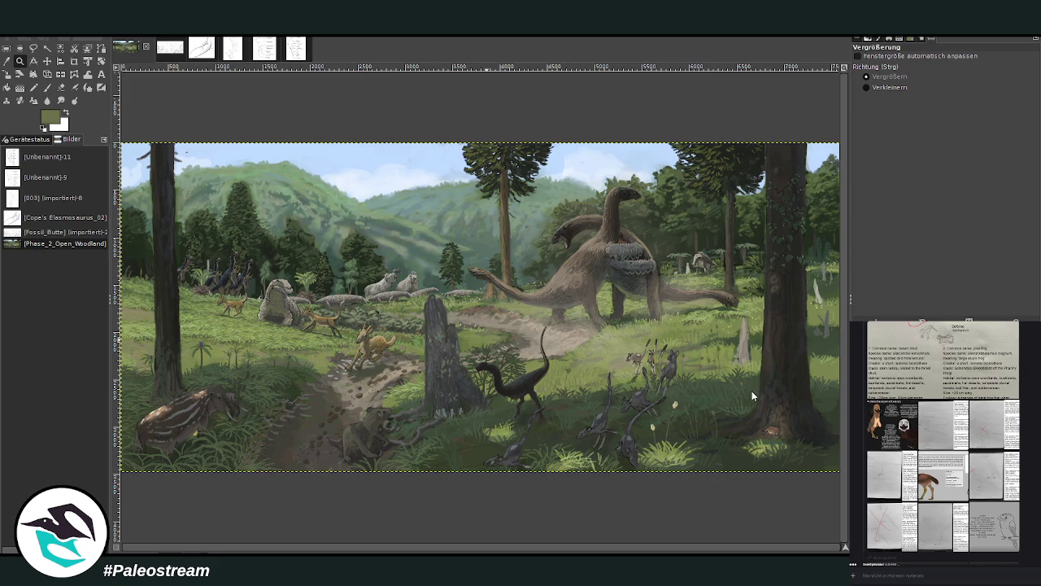
pyautogui.hotkey('ctrl', 'v')
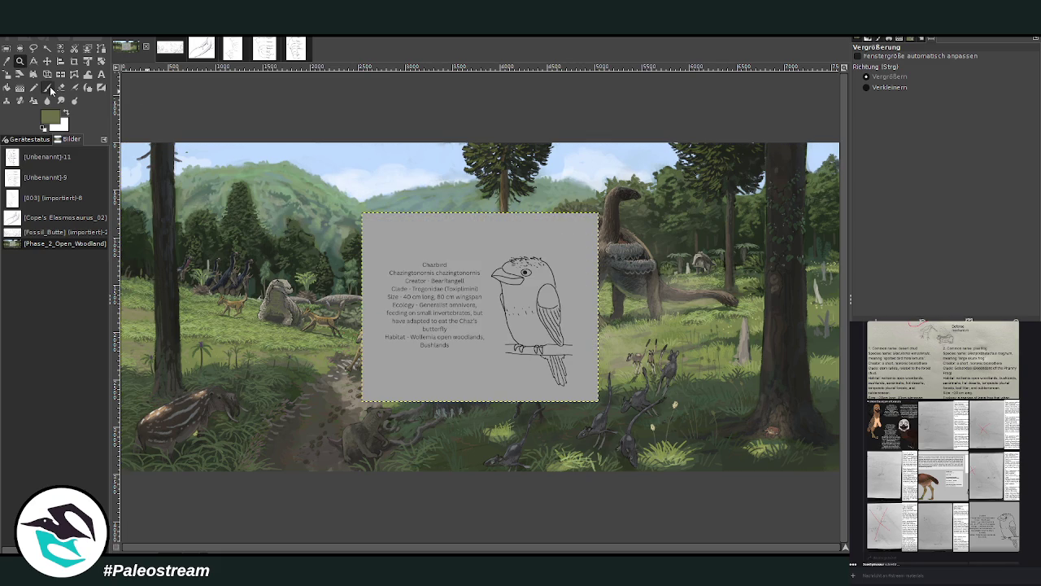
# Crop the pasted sheet down to the Chazbird text and bird sketch.
pyautogui.click(74, 61)
pyautogui.moveTo(381, 248)
pyautogui.mouseDown()
pyautogui.moveTo(481, 343)
pyautogui.moveTo(579, 379)
pyautogui.mouseUp()
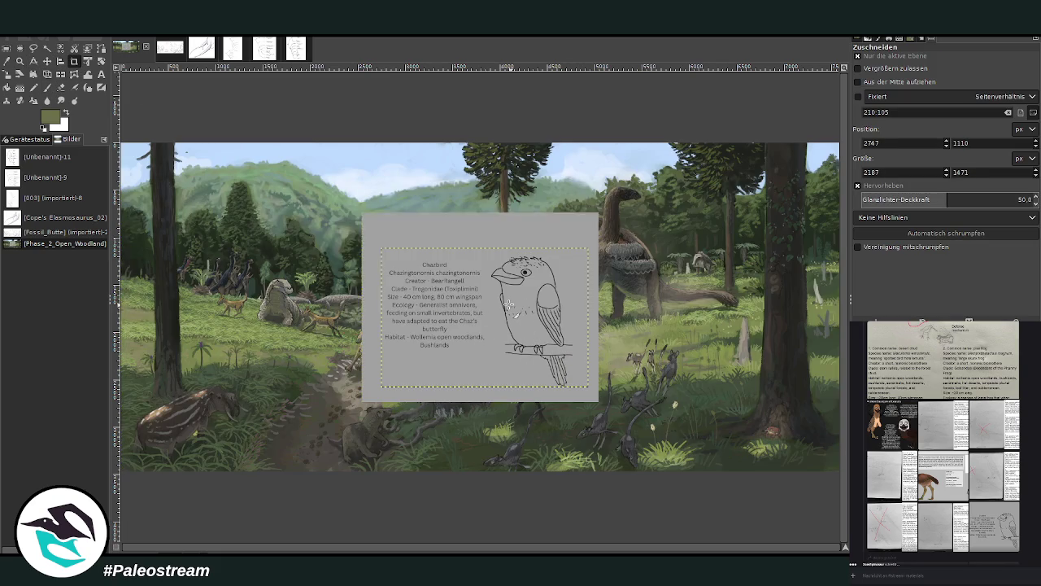
pyautogui.click(508, 304)
# Scale the Chazbird sheet down to a small card and commit the new size.
pyautogui.click(7, 74)
pyautogui.click(555, 327)
pyautogui.moveTo(555, 327)
pyautogui.mouseDown()
pyautogui.moveTo(460, 332)
pyautogui.moveTo(437, 250)
pyautogui.mouseUp()
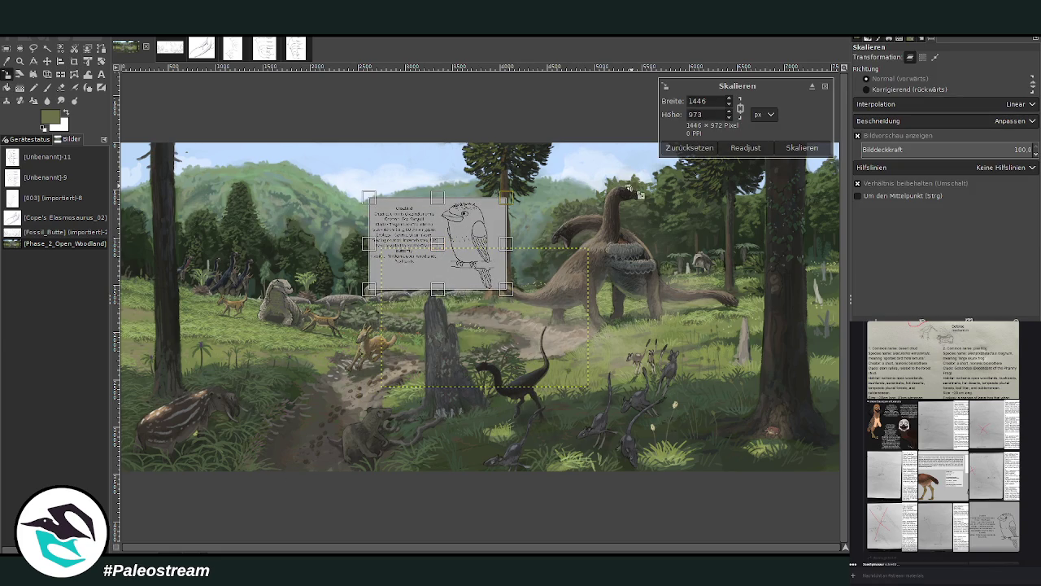
pyautogui.click(802, 147)
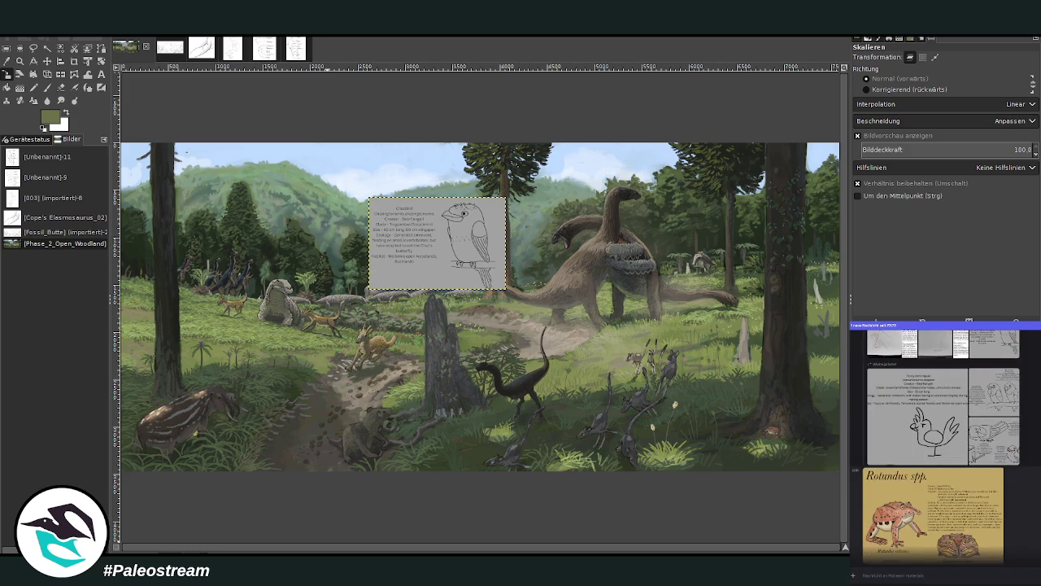
pyautogui.click(989, 483)
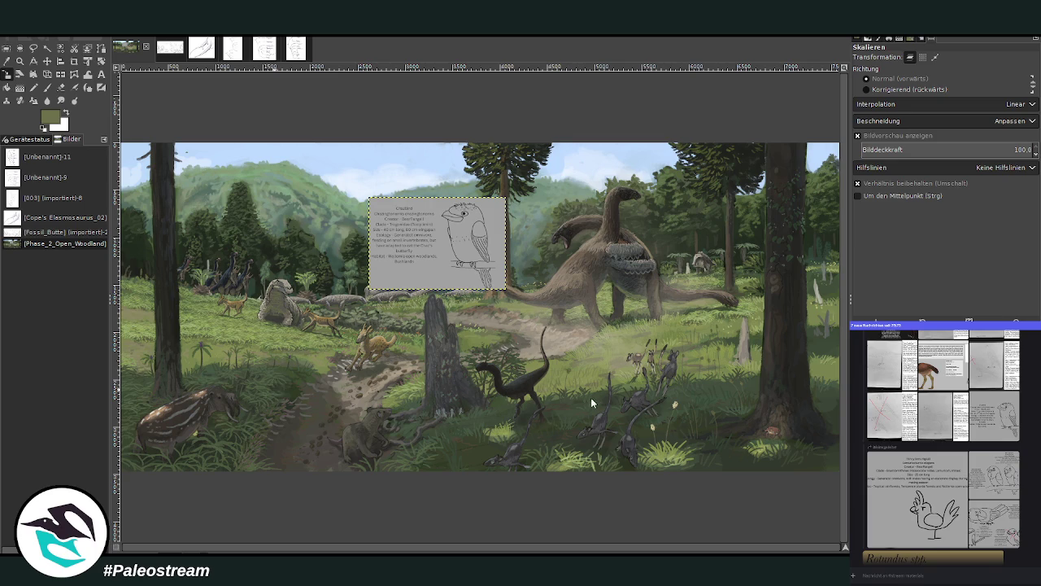
# Enlarge the pasted Jack's beardbird sheet over the centre-left of the scene.
pyautogui.moveTo(591, 397); pyautogui.dragTo(560, 397)
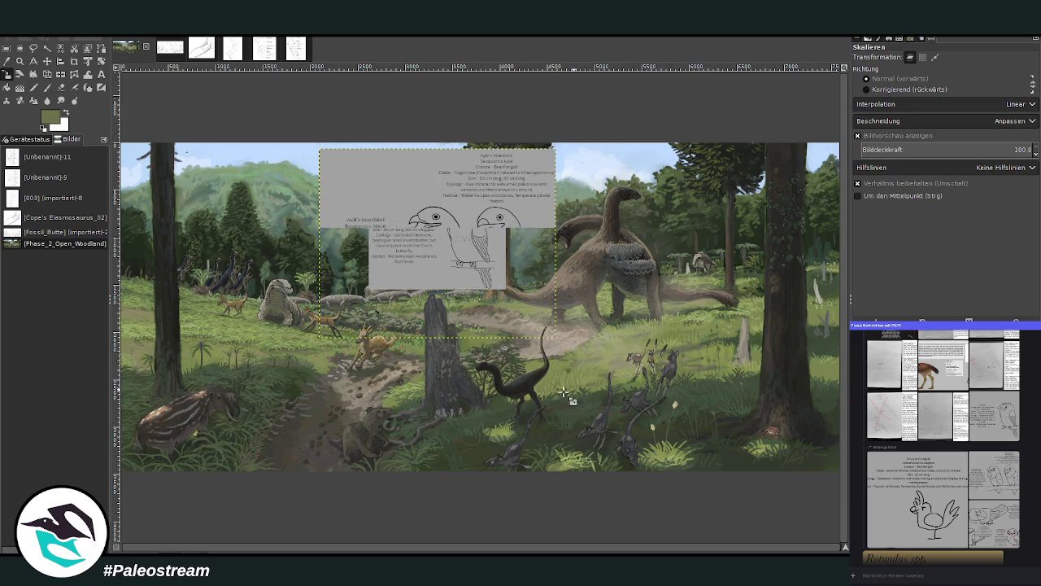
# Crop the two-bird sheet to the Jack's beardbird text and its perched-bird sketch, tightening each edge.
pyautogui.click(74, 61)
pyautogui.moveTo(319, 198); pyautogui.dragTo(479, 322)
pyautogui.moveTo(468, 265); pyautogui.dragTo(462, 261)
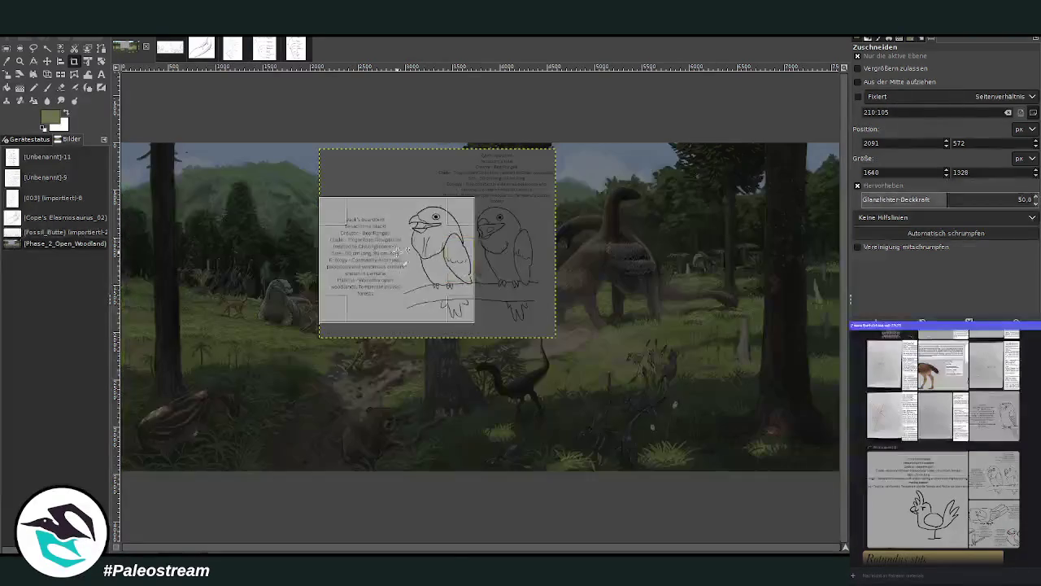
pyautogui.moveTo(393, 210); pyautogui.dragTo(394, 215)
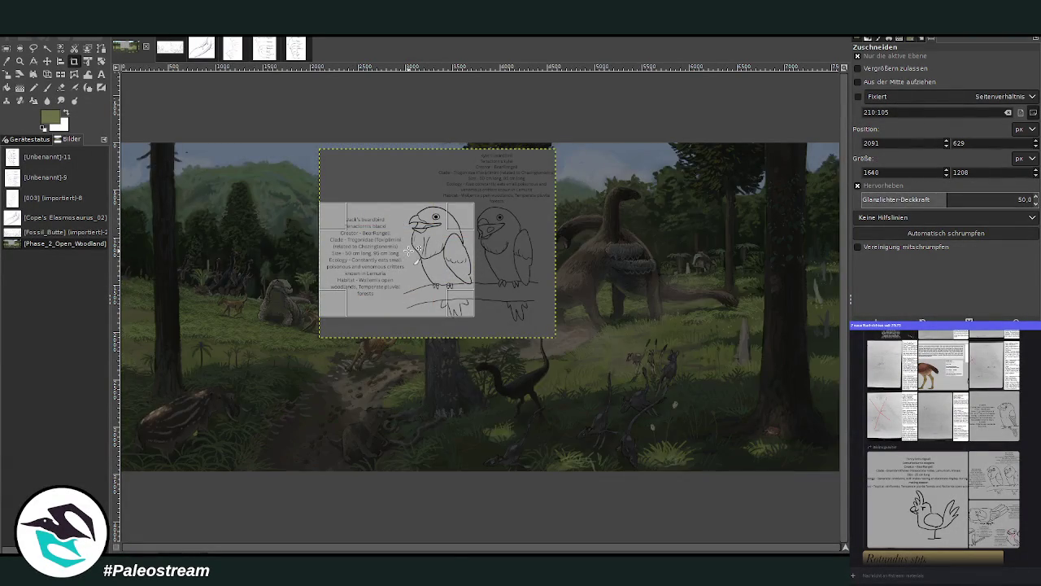
pyautogui.moveTo(394, 304); pyautogui.dragTo(394, 298)
pyautogui.press('Return')
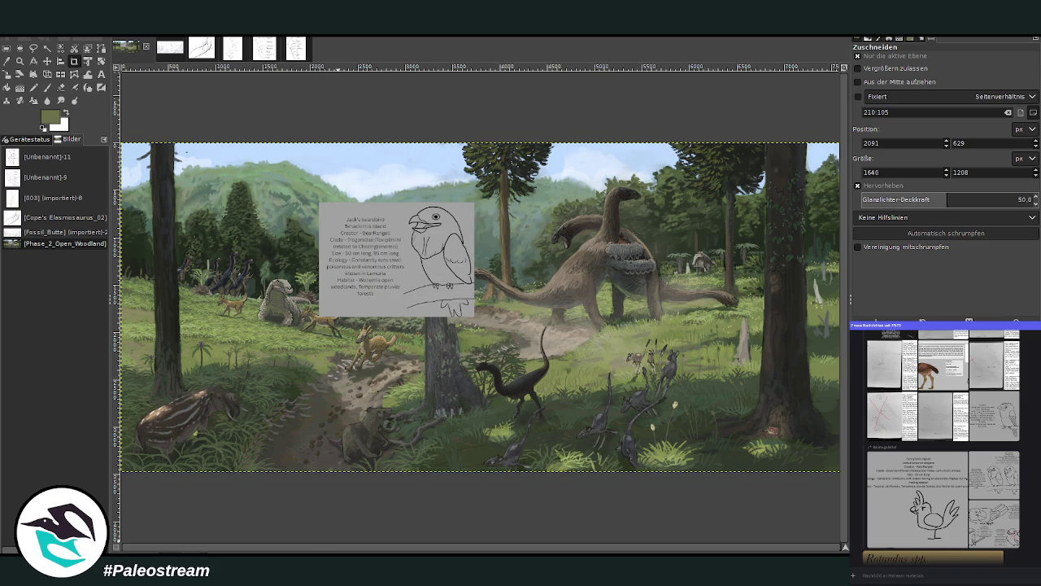
pyautogui.scroll(-5, 976, 537)
pyautogui.scroll(-5, 981, 533)
pyautogui.scroll(-5, 984, 530)
pyautogui.scroll(-5, 984, 530)
pyautogui.scroll(-5, 984, 530)
pyautogui.scroll(-5, 984, 529)
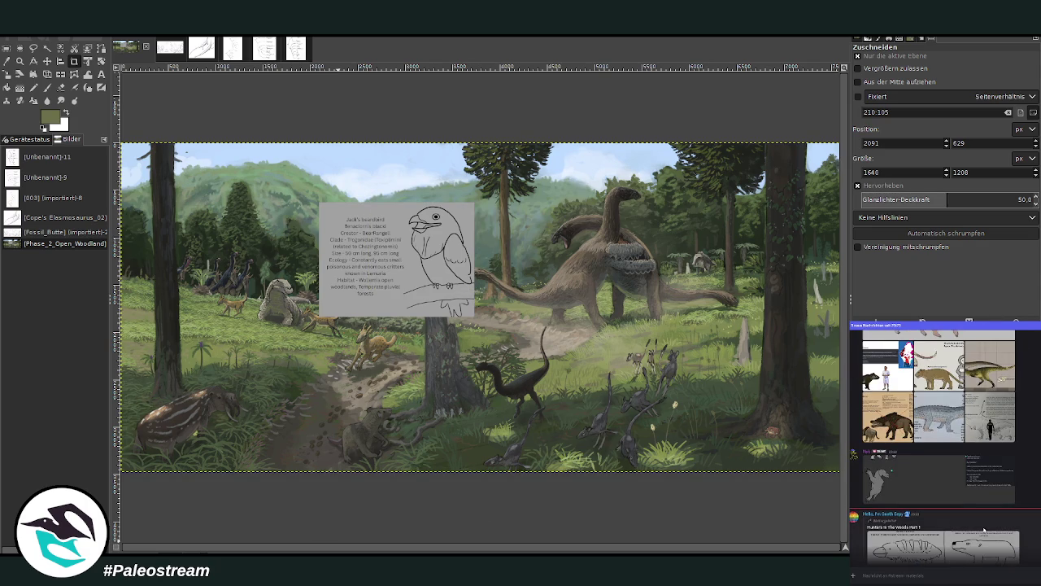
pyautogui.scroll(-5, 984, 531)
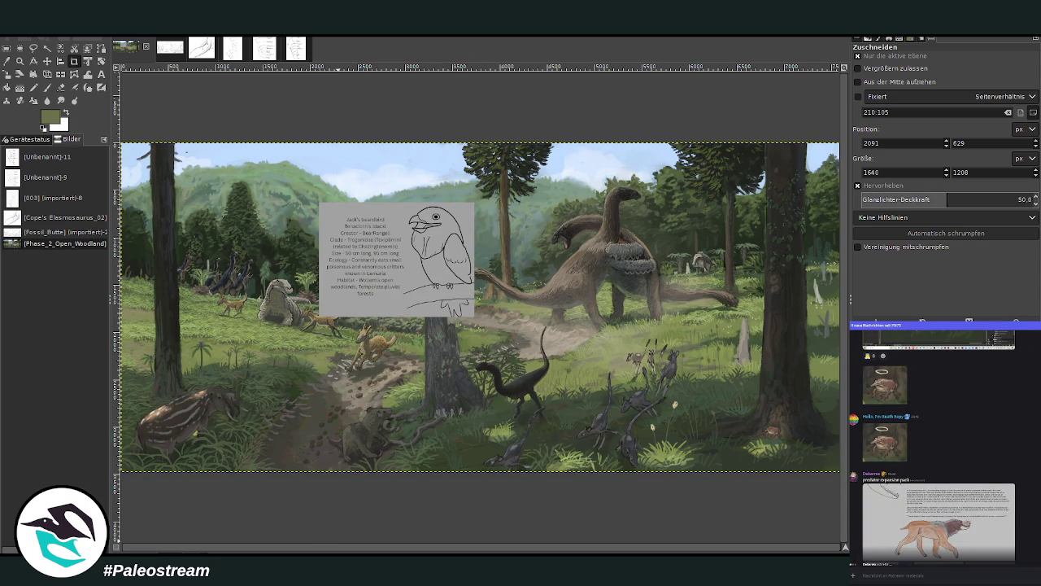
pyautogui.scroll(-5, 1037, 525)
pyautogui.scroll(-5, 1036, 525)
pyautogui.scroll(-5, 1037, 525)
pyautogui.scroll(-3, 1036, 525)
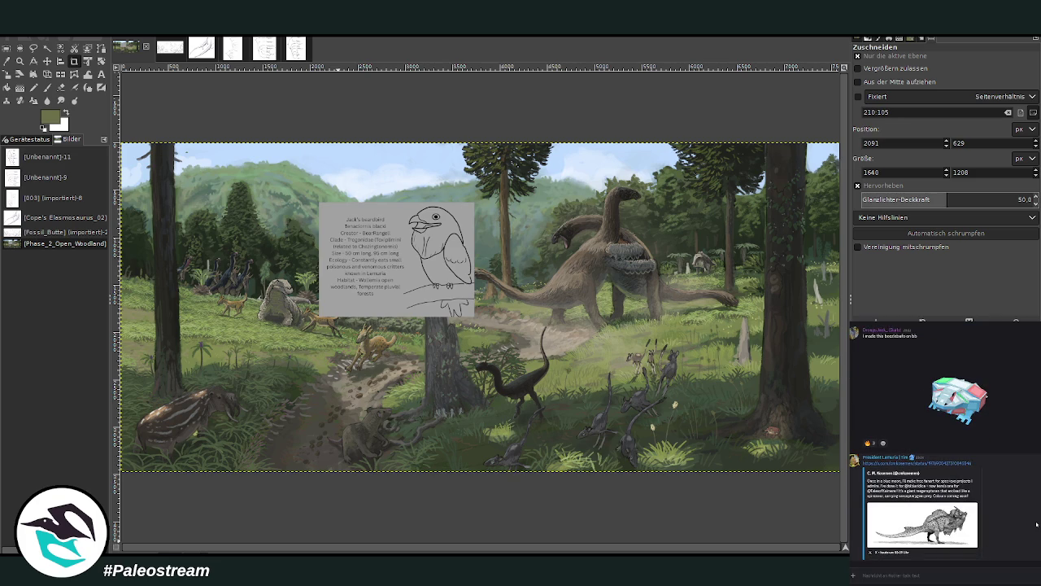
pyautogui.click(907, 524)
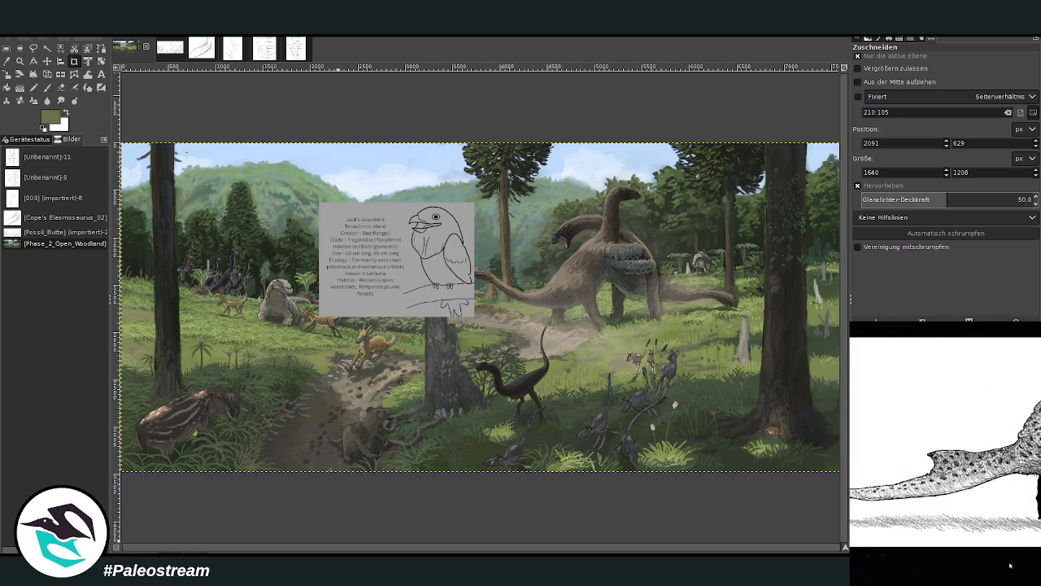
pyautogui.click(1010, 565)
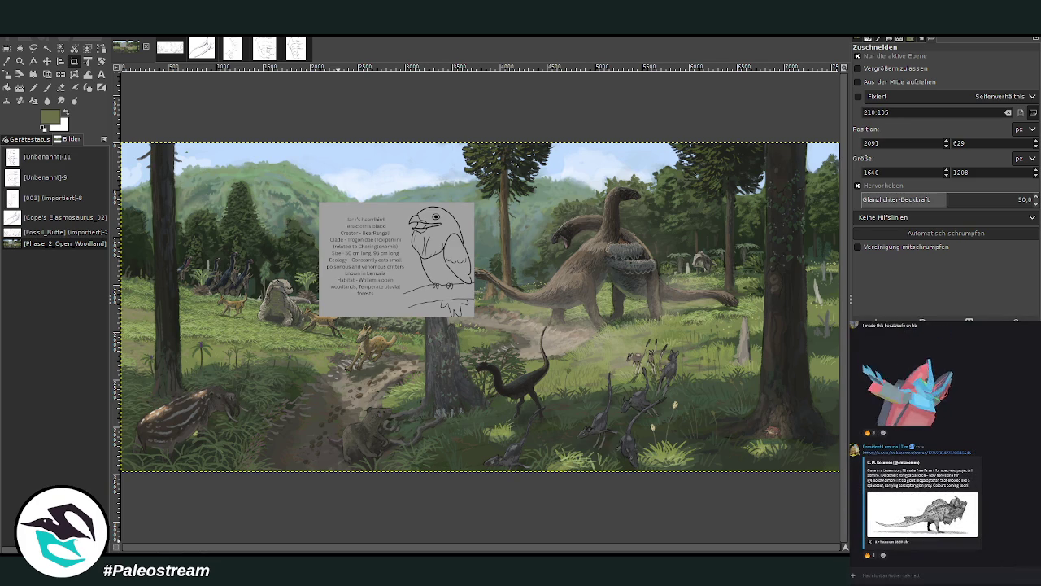
pyautogui.scroll(-5, 1010, 565)
pyautogui.scroll(-1, 944, 448)
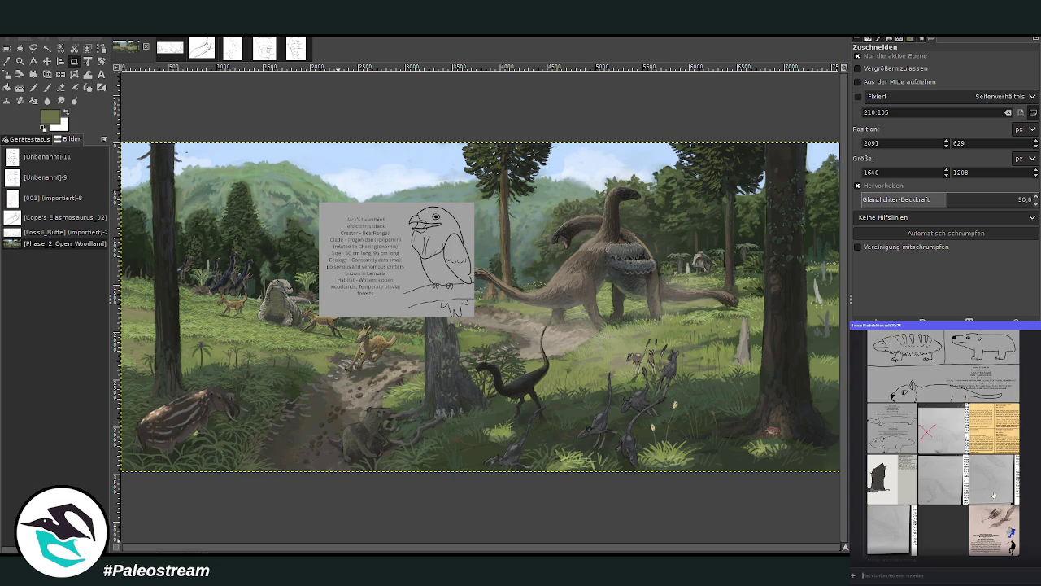
pyautogui.click(993, 494)
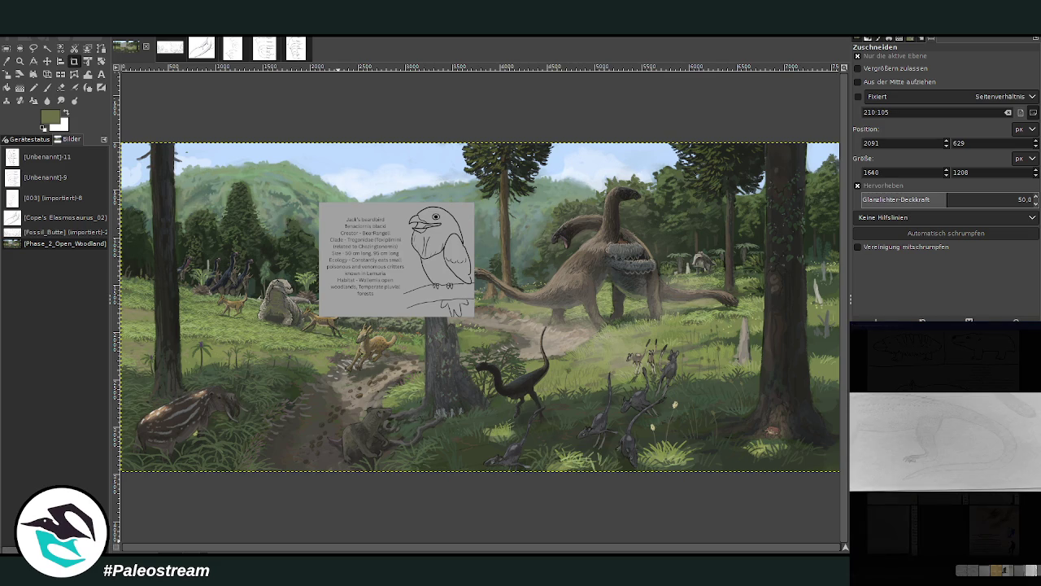
pyautogui.press('Escape')
pyautogui.click(944, 488)
pyautogui.press('Escape')
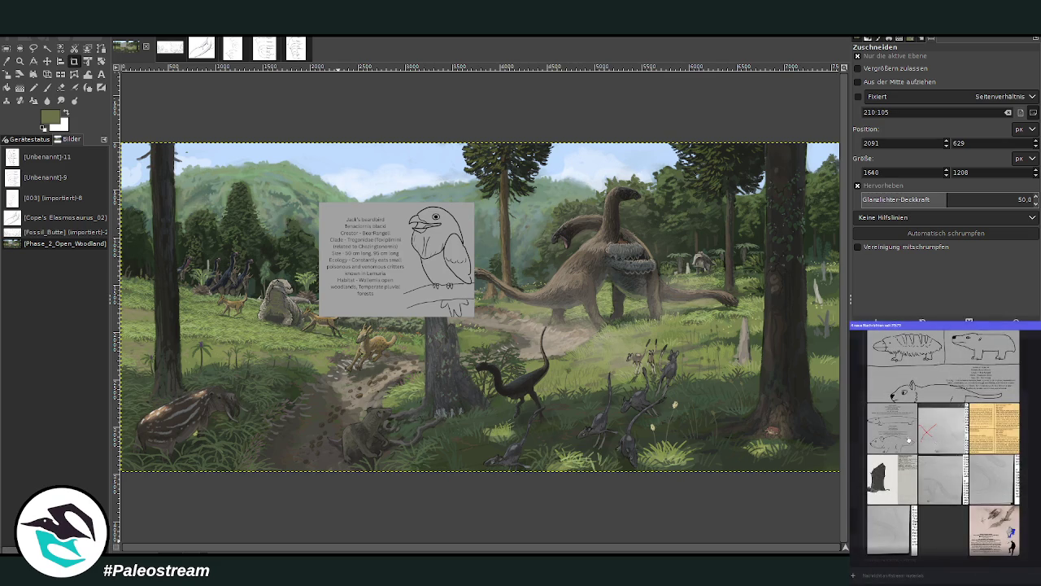
pyautogui.click(897, 431)
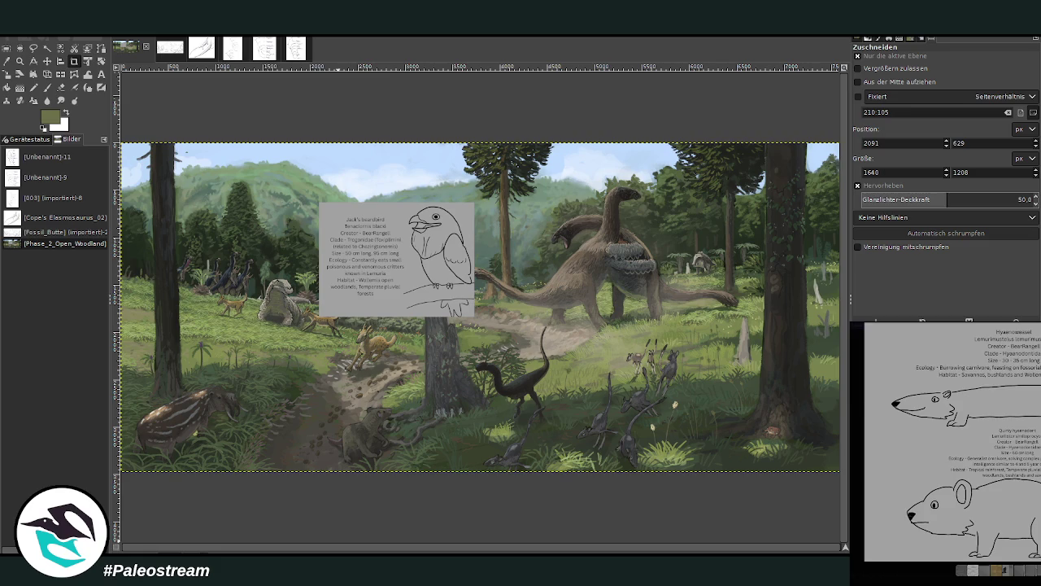
pyautogui.press('Escape')
pyautogui.click(922, 525)
pyautogui.press('Escape')
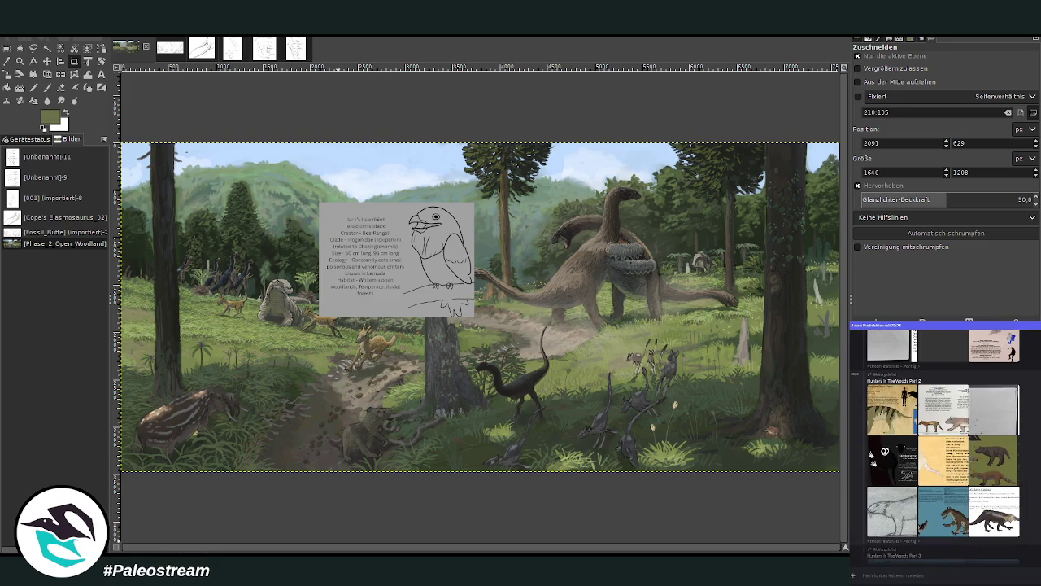
pyautogui.scroll(-3, 922, 525)
pyautogui.scroll(2, 902, 416)
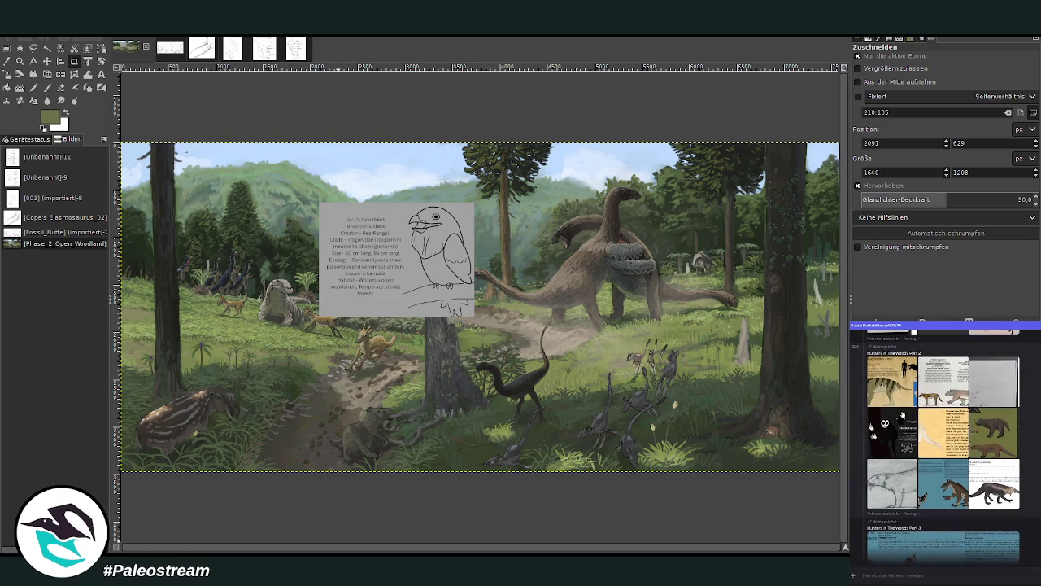
pyautogui.click(938, 424)
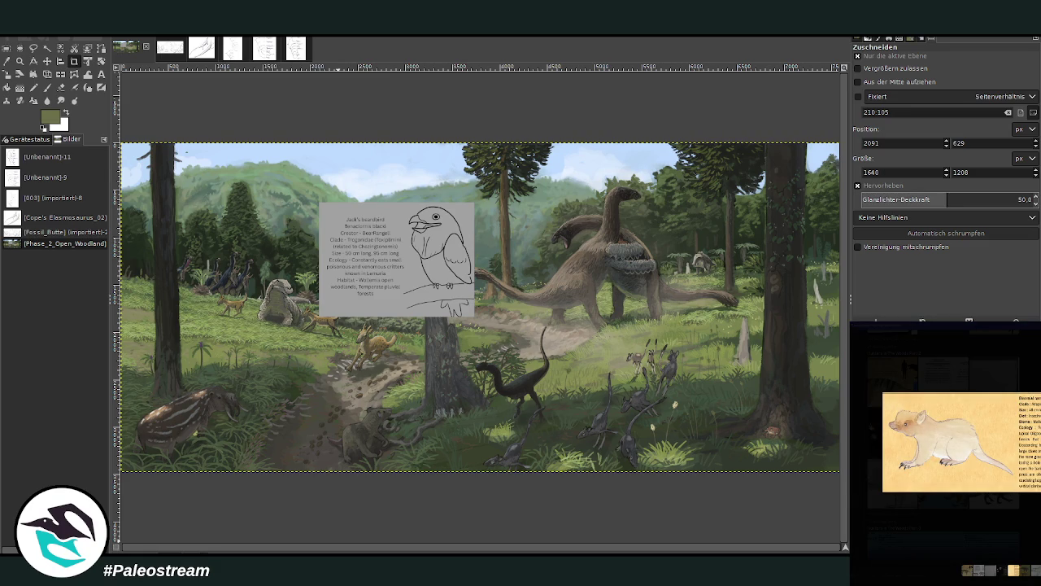
pyautogui.press('Escape')
pyautogui.scroll(-2, 943, 446)
pyautogui.scroll(-2, 943, 445)
pyautogui.scroll(-1, 944, 445)
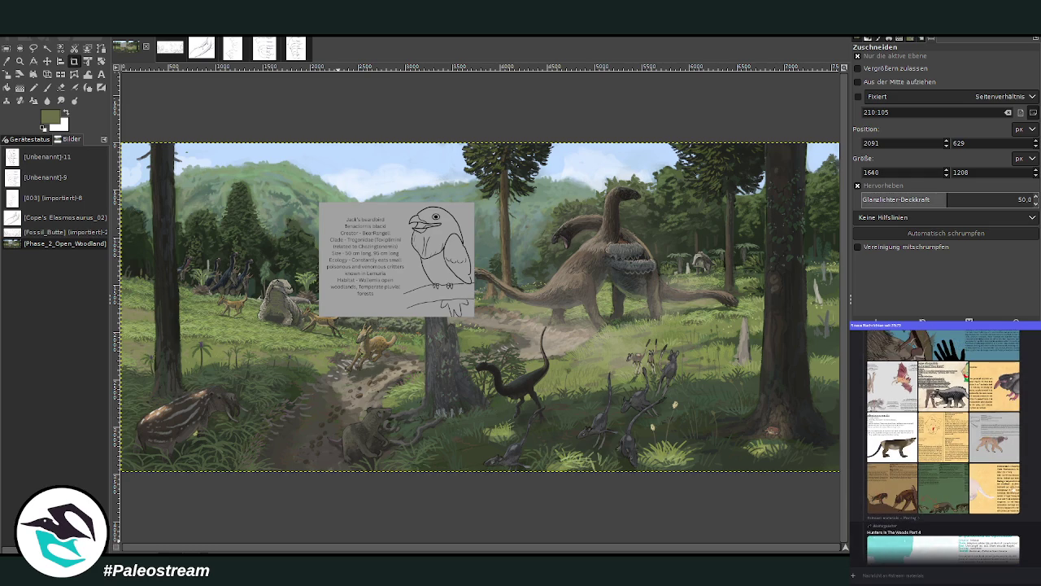
pyautogui.click(896, 429)
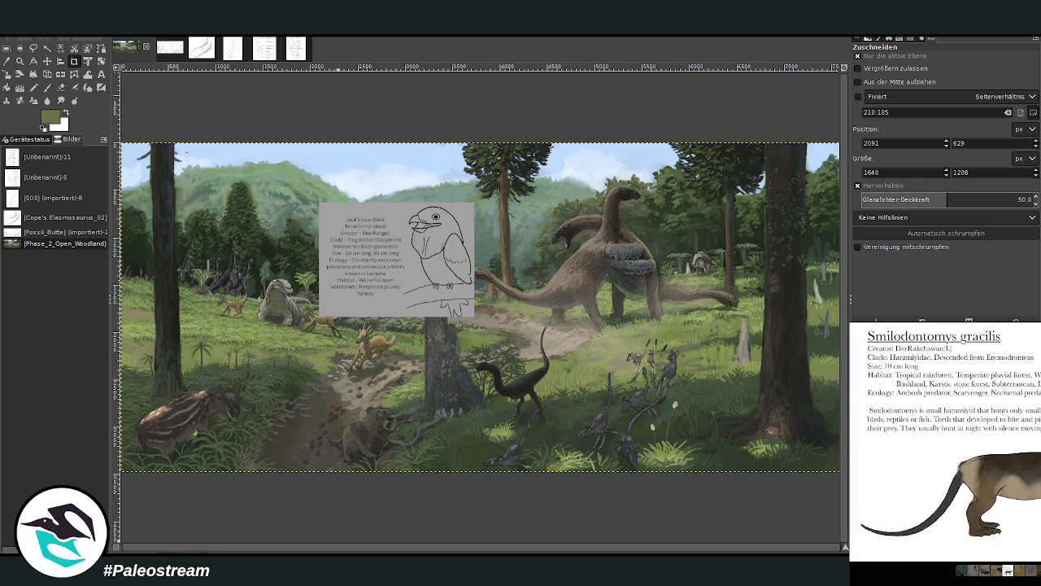
pyautogui.press('Escape')
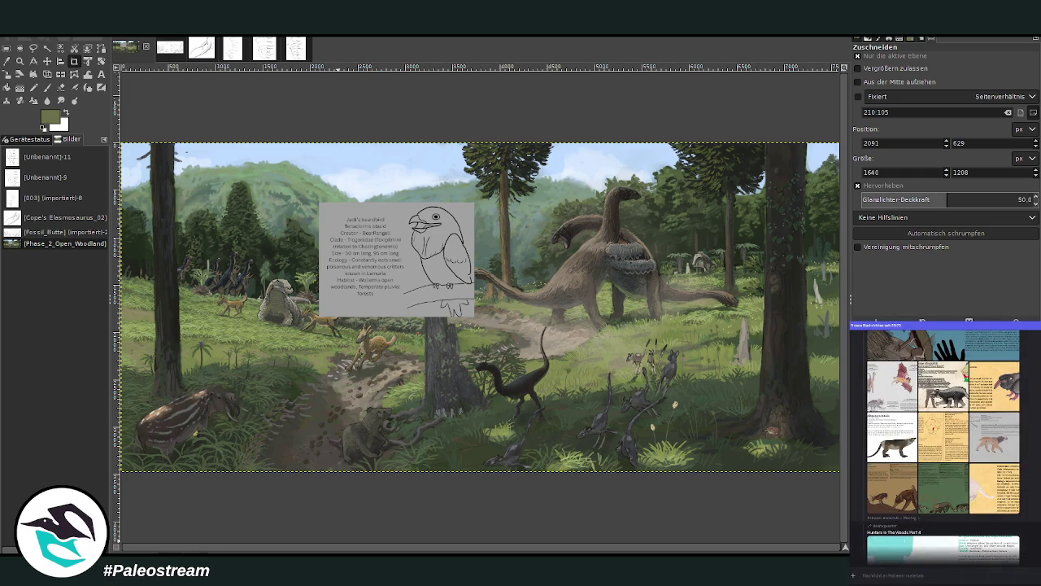
pyautogui.scroll(-3, 943, 445)
pyautogui.scroll(-3, 944, 445)
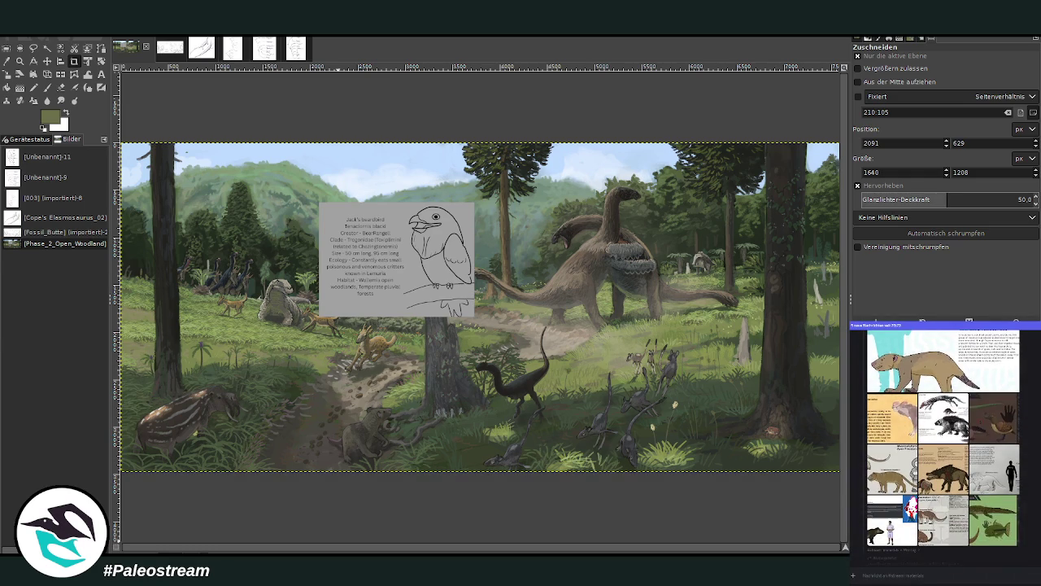
pyautogui.scroll(-3, 944, 445)
pyautogui.scroll(1, 944, 445)
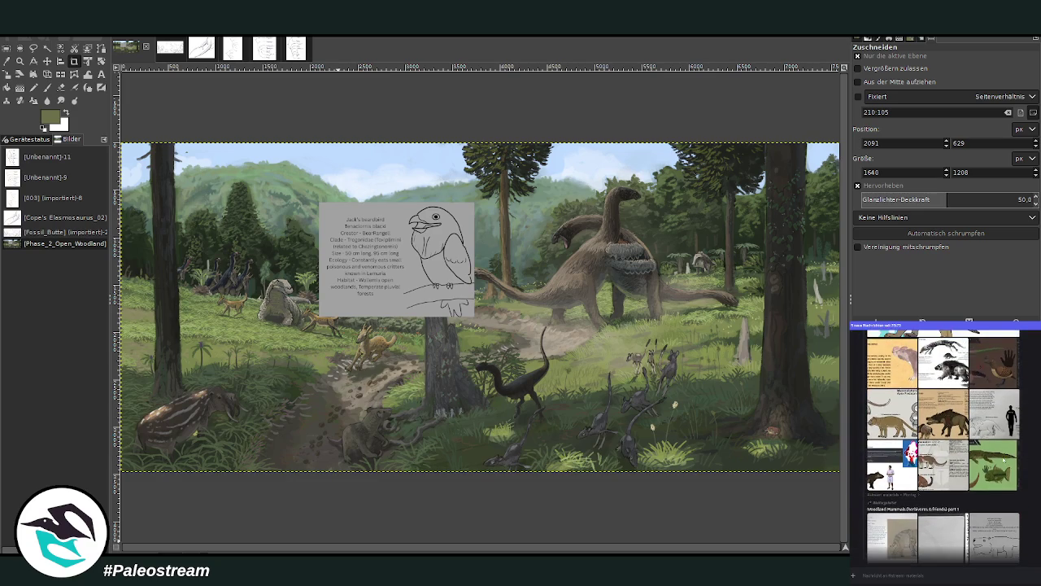
pyautogui.click(993, 464)
pyautogui.press('Escape')
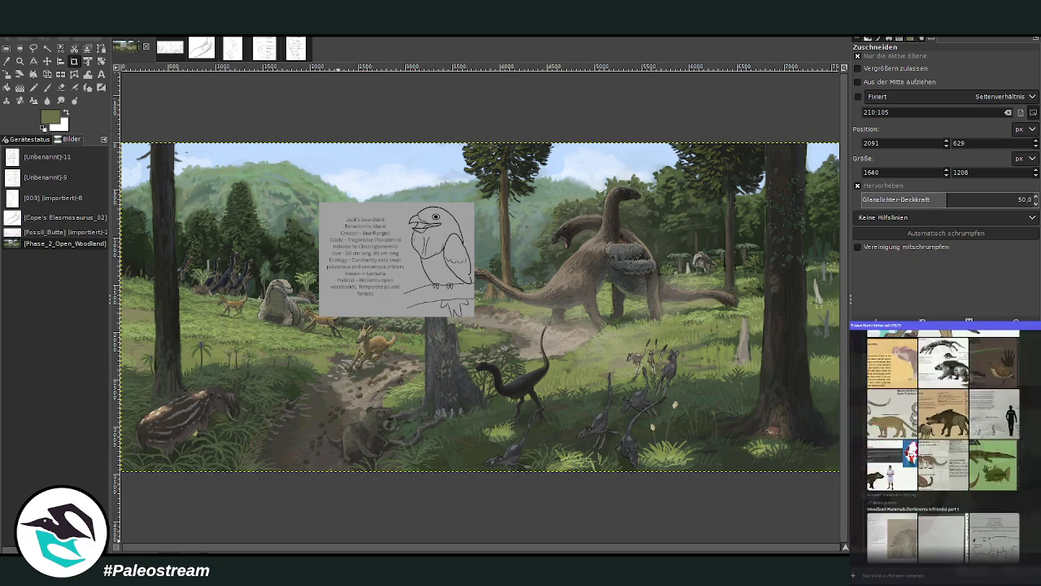
pyautogui.scroll(-2, 944, 445)
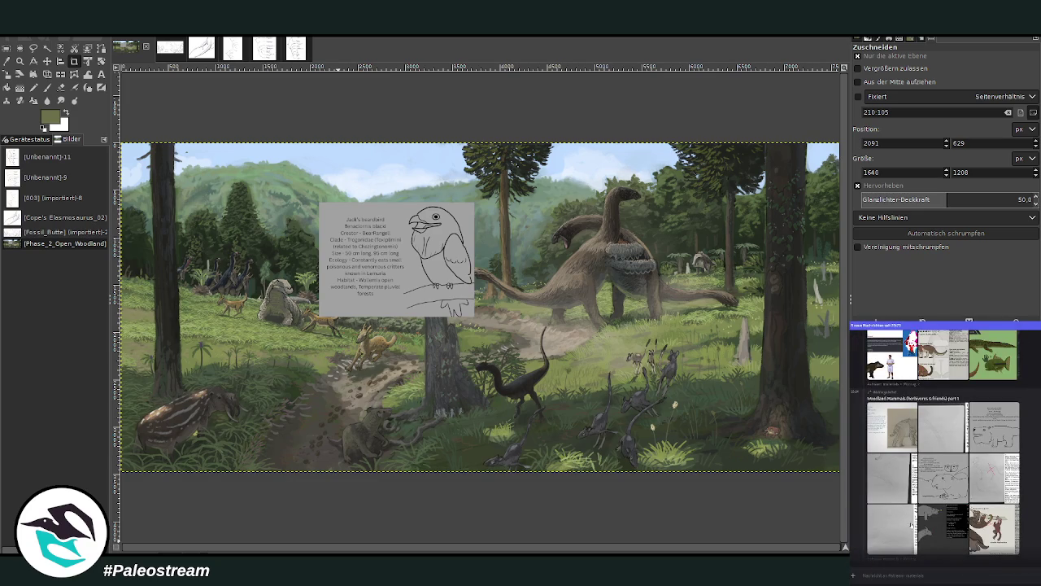
pyautogui.scroll(-3, 951, 535)
pyautogui.scroll(-3, 952, 531)
pyautogui.scroll(-3, 953, 527)
pyautogui.scroll(-2, 956, 524)
pyautogui.scroll(-3, 955, 524)
pyautogui.scroll(-3, 955, 524)
pyautogui.scroll(-3, 955, 524)
pyautogui.scroll(-3, 955, 524)
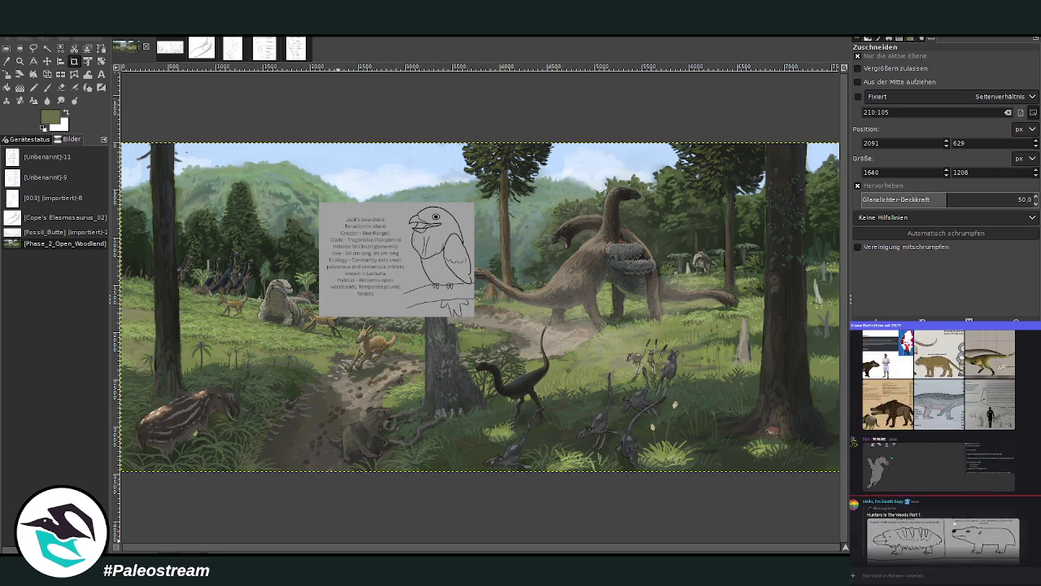
pyautogui.scroll(-3, 954, 524)
pyautogui.scroll(-3, 954, 524)
pyautogui.scroll(-3, 955, 523)
pyautogui.scroll(-3, 954, 524)
pyautogui.scroll(-3, 954, 524)
pyautogui.scroll(-3, 954, 524)
pyautogui.scroll(-2, 954, 524)
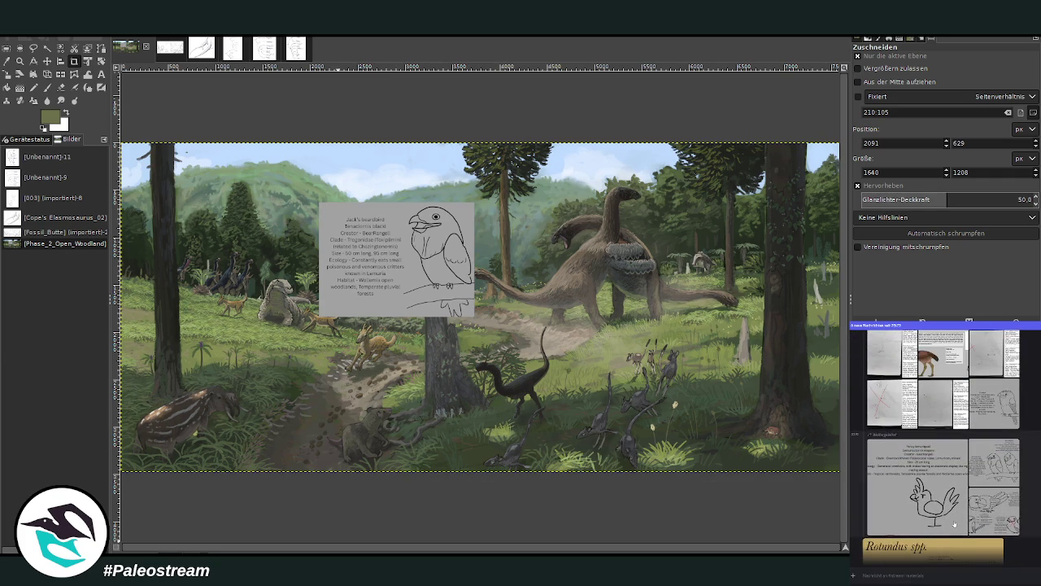
pyautogui.scroll(3, 955, 524)
pyautogui.scroll(2, 948, 519)
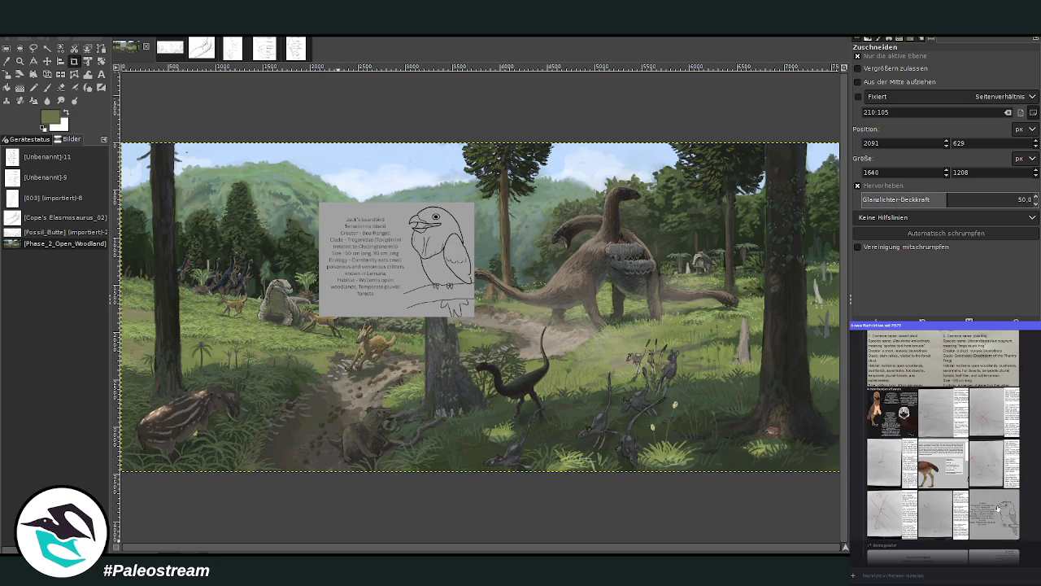
pyautogui.click(946, 518)
pyautogui.click(940, 501)
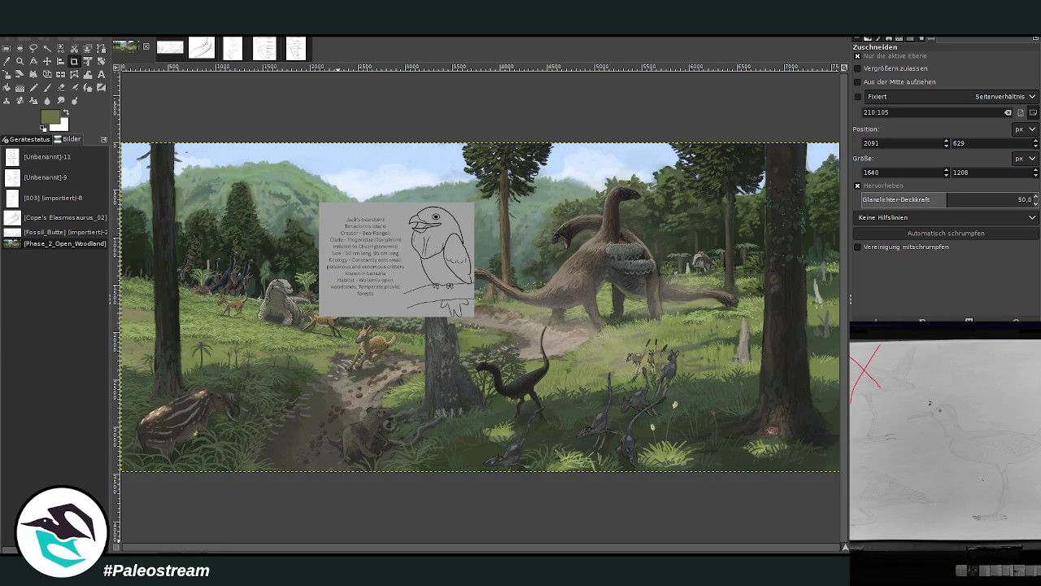
pyautogui.press('Escape')
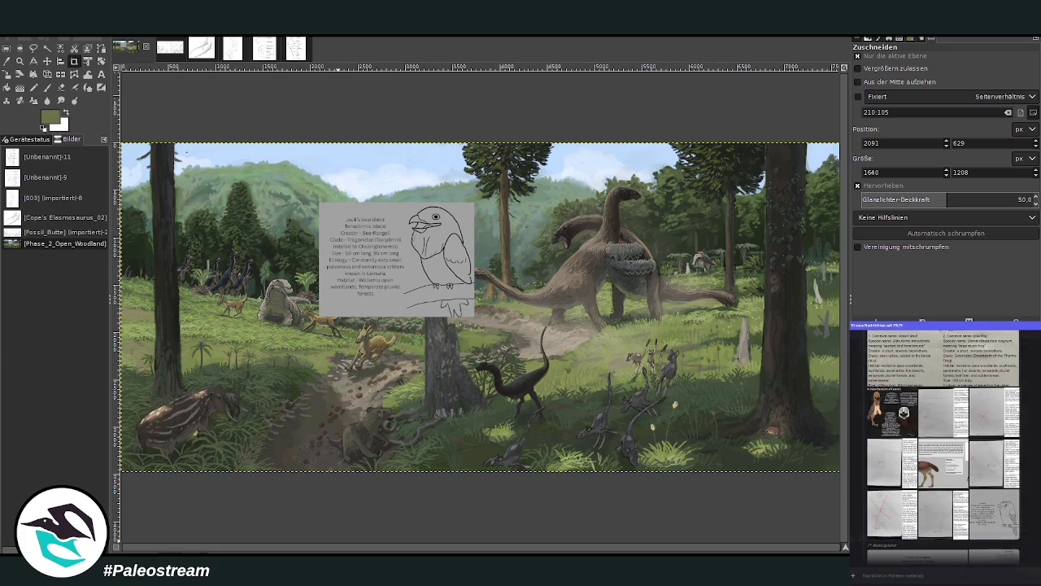
pyautogui.scroll(-5, 866, 398)
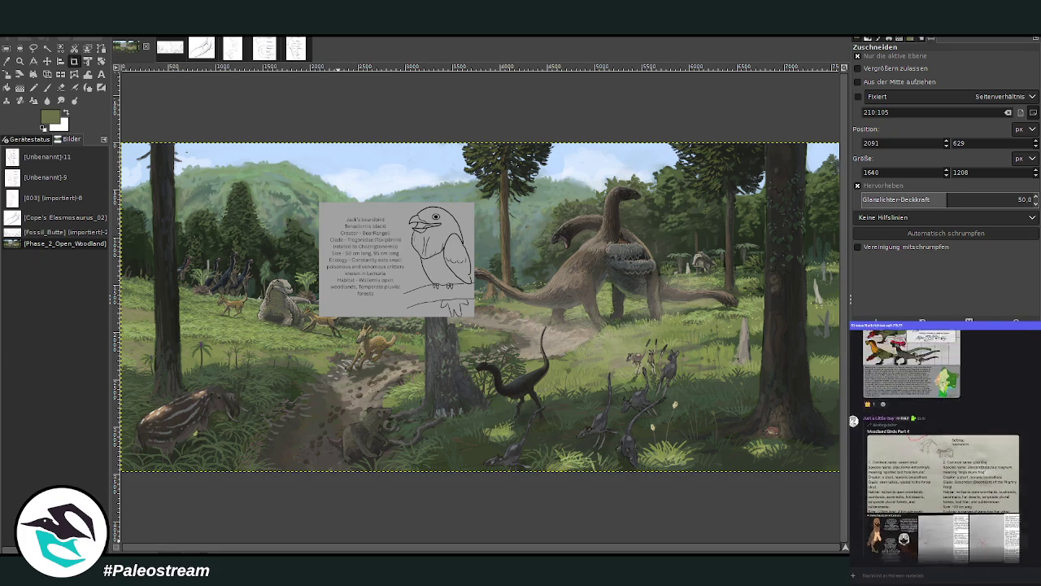
pyautogui.scroll(1, 945, 439)
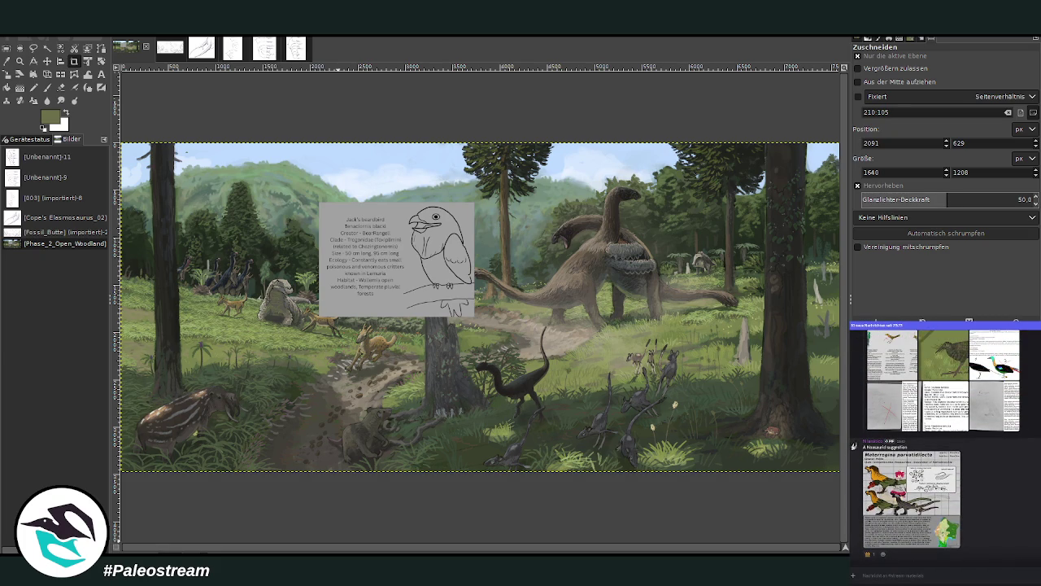
pyautogui.scroll(3, 945, 439)
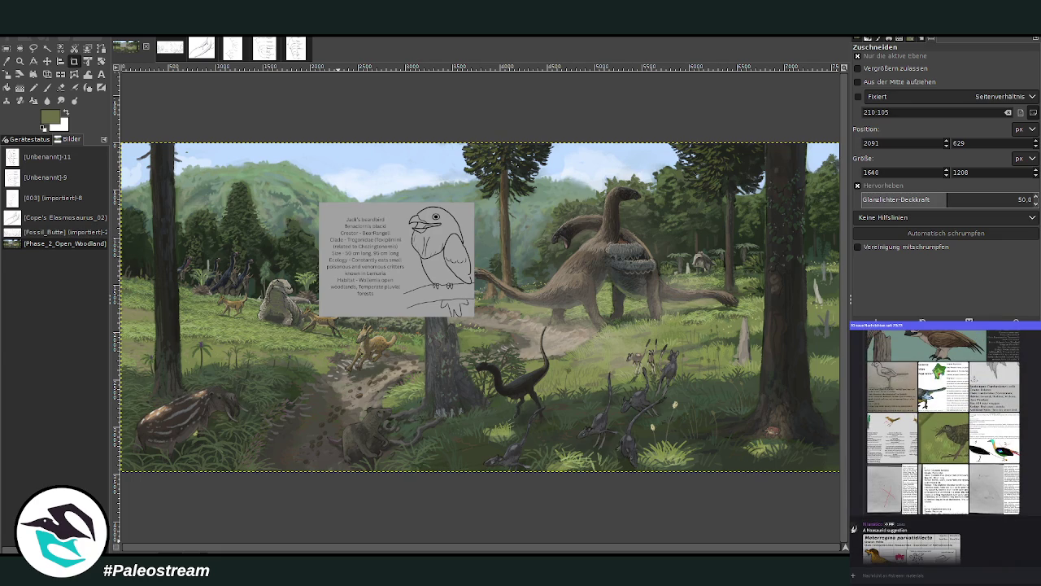
pyautogui.click(990, 497)
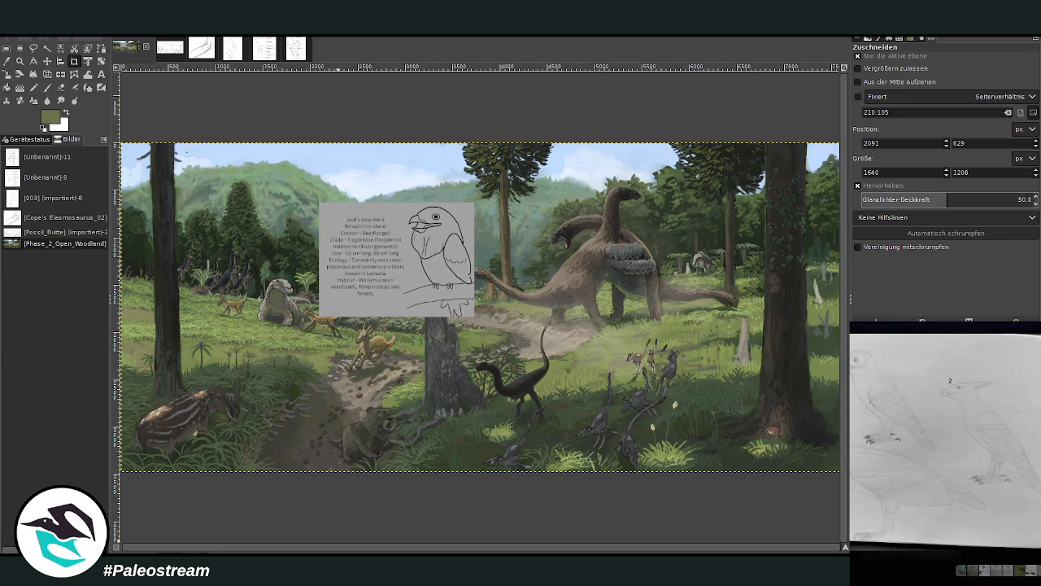
pyautogui.press('Escape')
pyautogui.scroll(1, 945, 440)
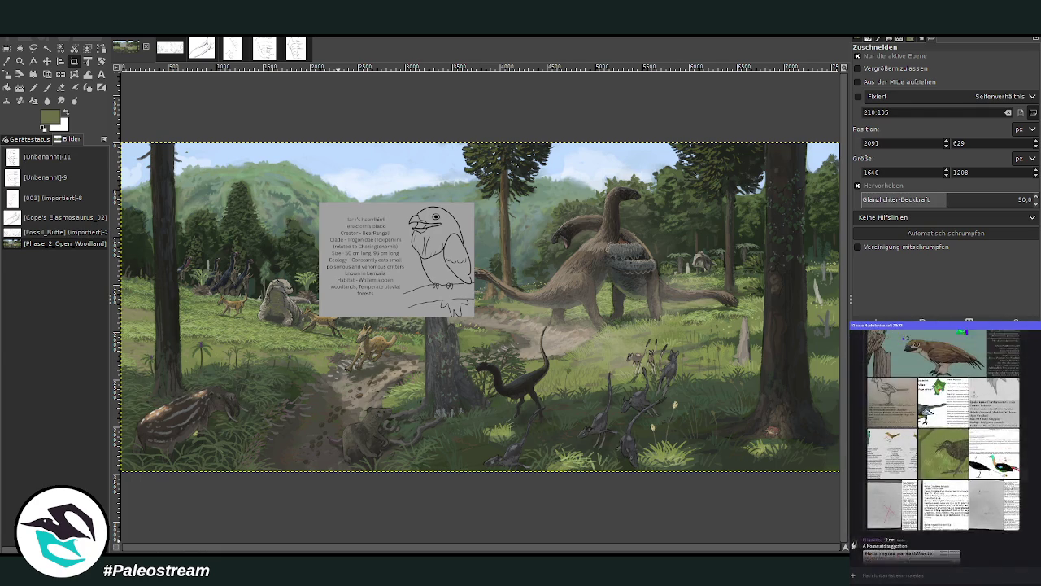
pyautogui.click(945, 439)
pyautogui.press('Escape')
pyautogui.scroll(1, 945, 446)
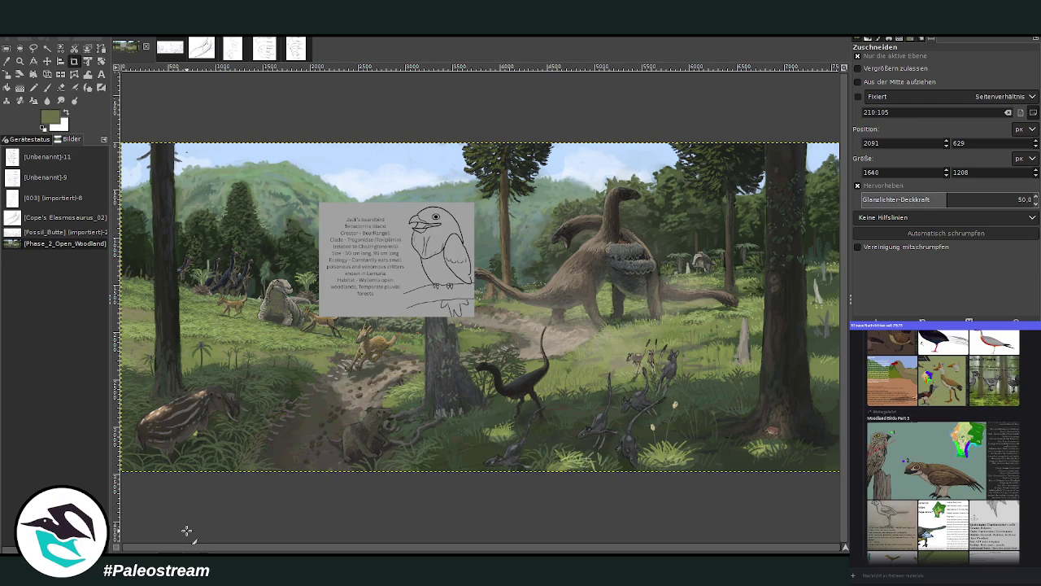
# Zoom into the scene's centre and move the Jack's beardbird card up-left over the forest.
pyautogui.click(47, 61)
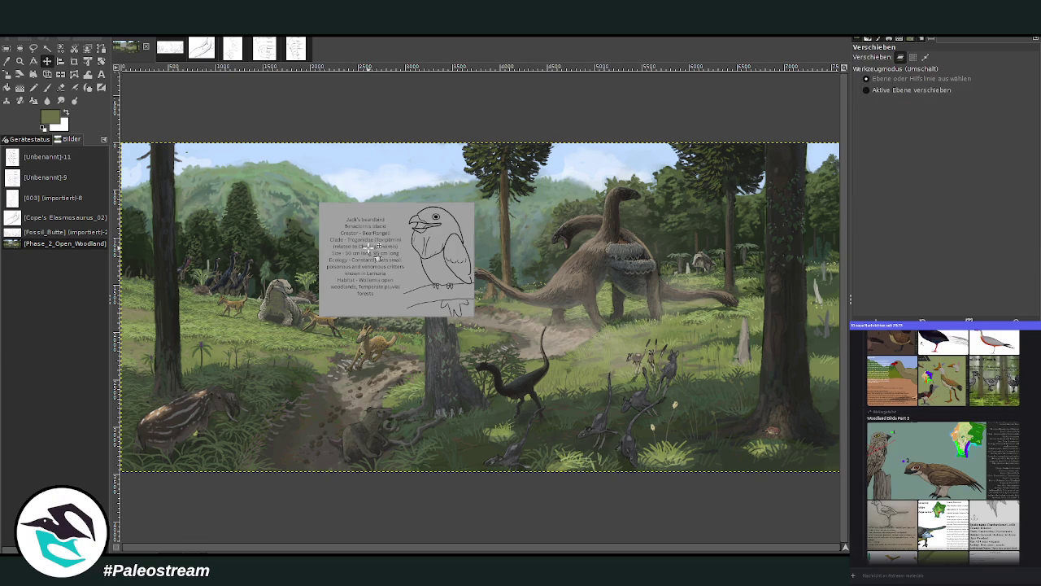
pyautogui.moveTo(369, 247); pyautogui.dragTo(430, 302)
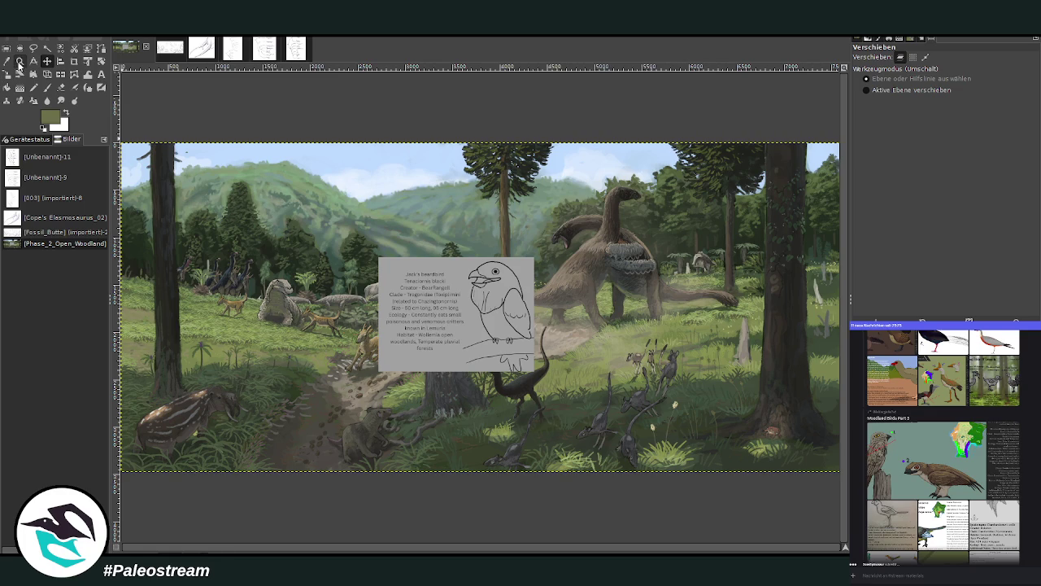
pyautogui.click(20, 62)
pyautogui.moveTo(329, 146); pyautogui.dragTo(637, 426)
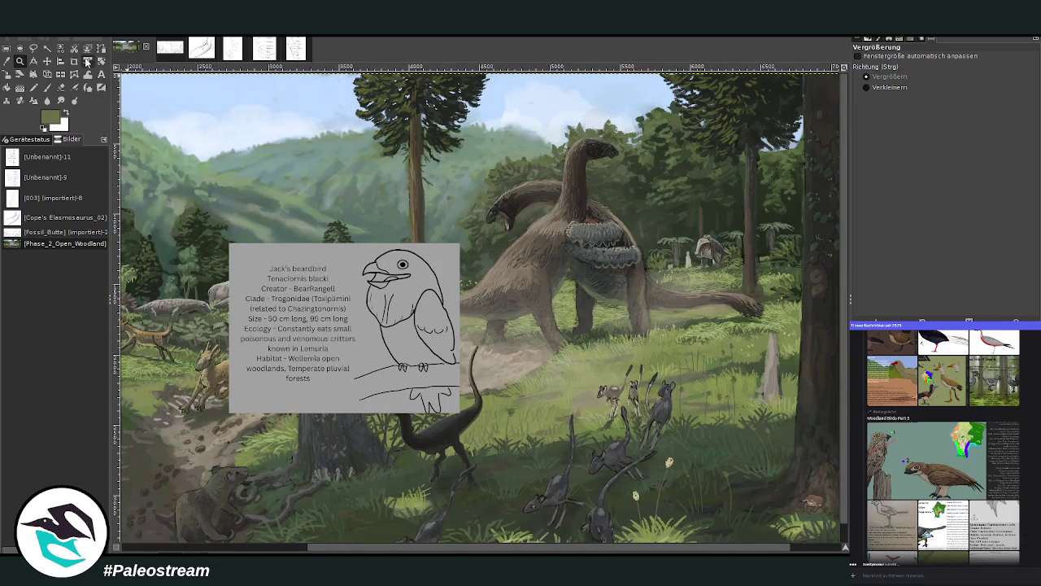
pyautogui.click(47, 62)
pyautogui.moveTo(366, 325)
pyautogui.mouseDown()
pyautogui.moveTo(480, 229)
pyautogui.moveTo(379, 173)
pyautogui.mouseUp()
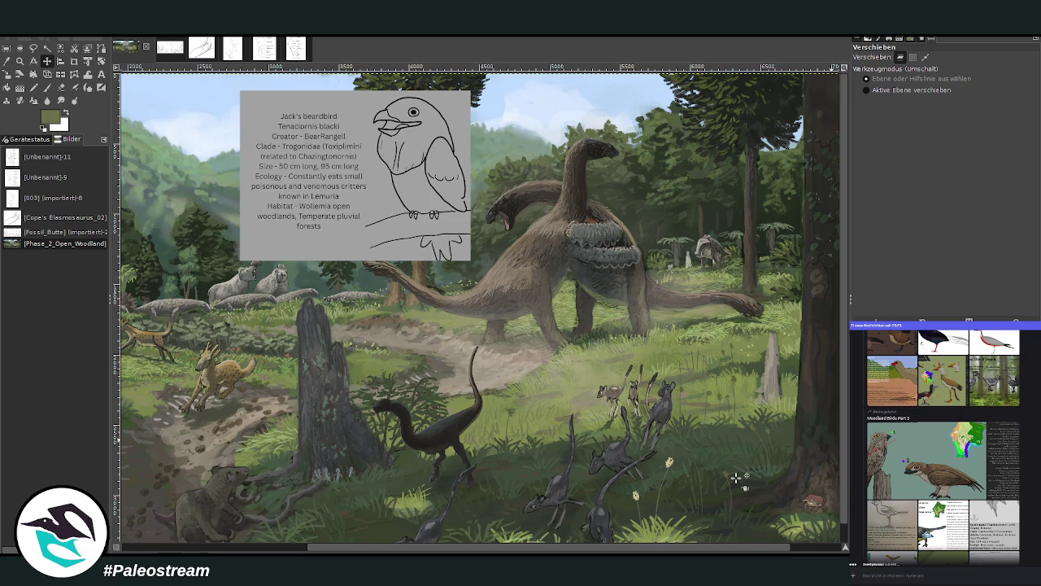
# Move the beardbird info card over the middle of the woodland path.
pyautogui.press('z')
pyautogui.hscroll(3, 578, 493)
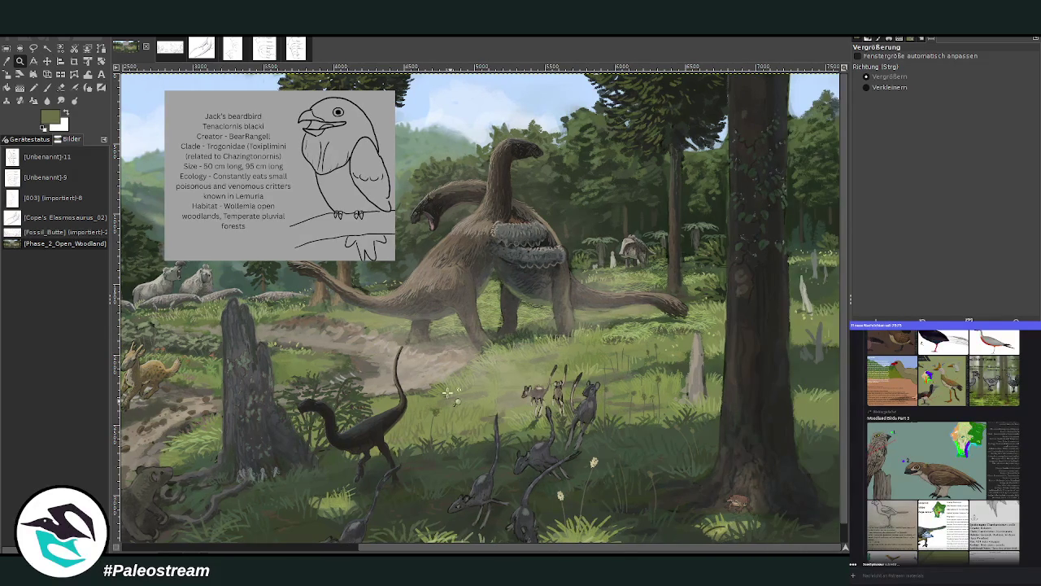
pyautogui.moveTo(364, 548)
pyautogui.mouseDown()
pyautogui.moveTo(244, 549)
pyautogui.moveTo(166, 510)
pyautogui.mouseUp()
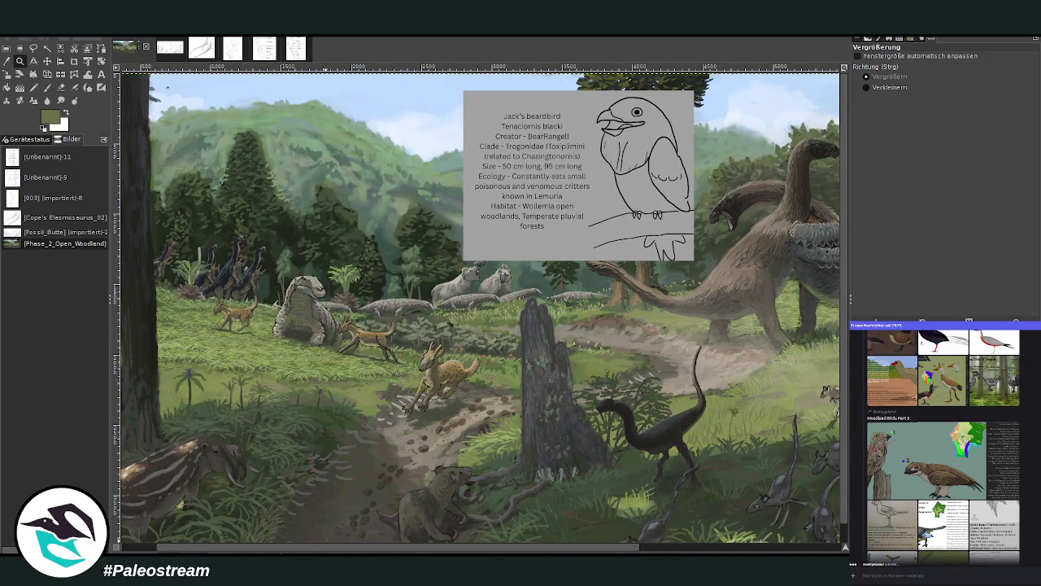
pyautogui.hscroll(-2, 346, 537)
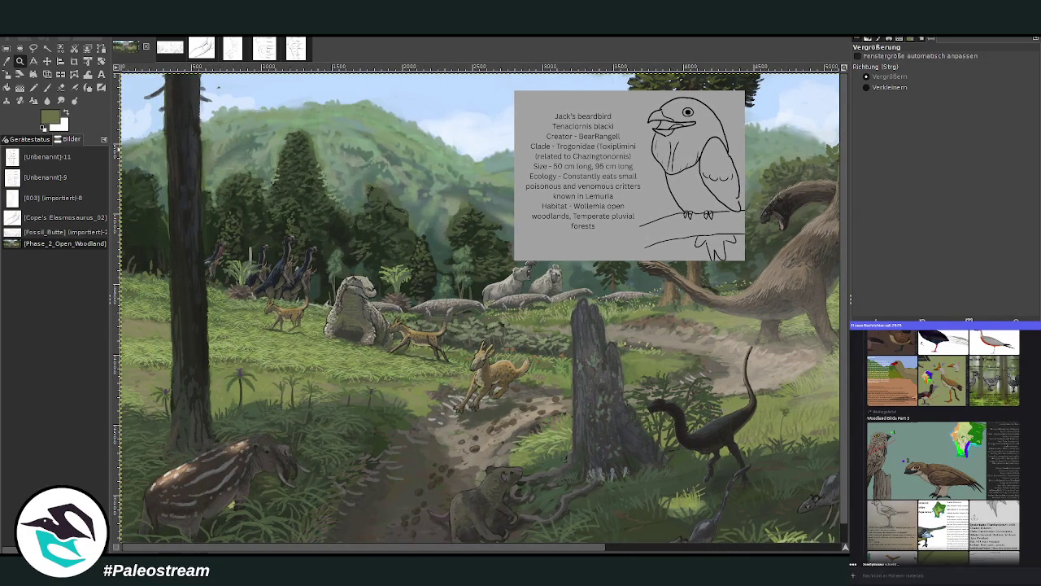
pyautogui.click(46, 61)
pyautogui.click(20, 61)
pyautogui.click(47, 62)
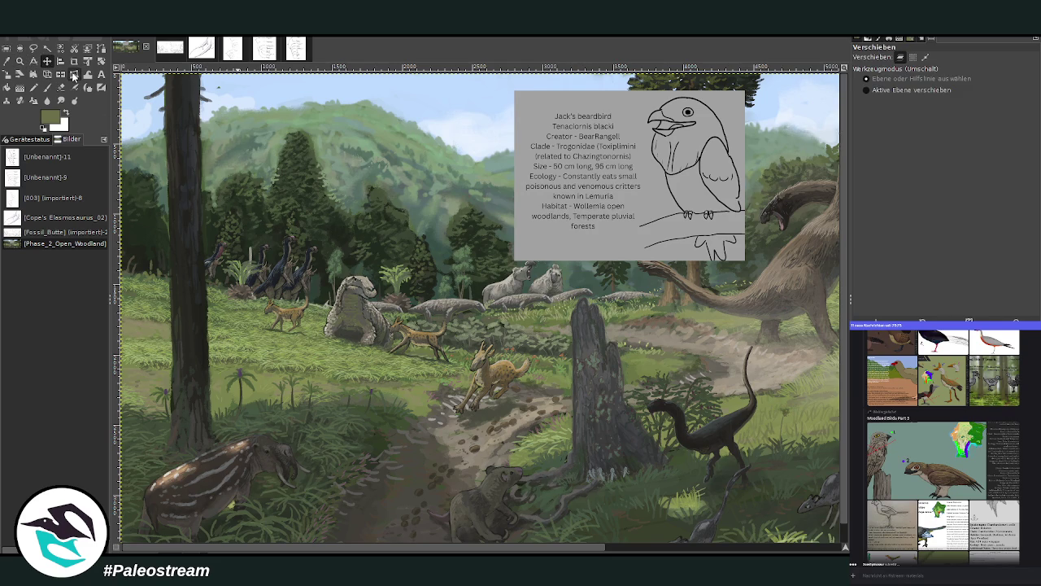
pyautogui.moveTo(525, 197); pyautogui.dragTo(405, 373)
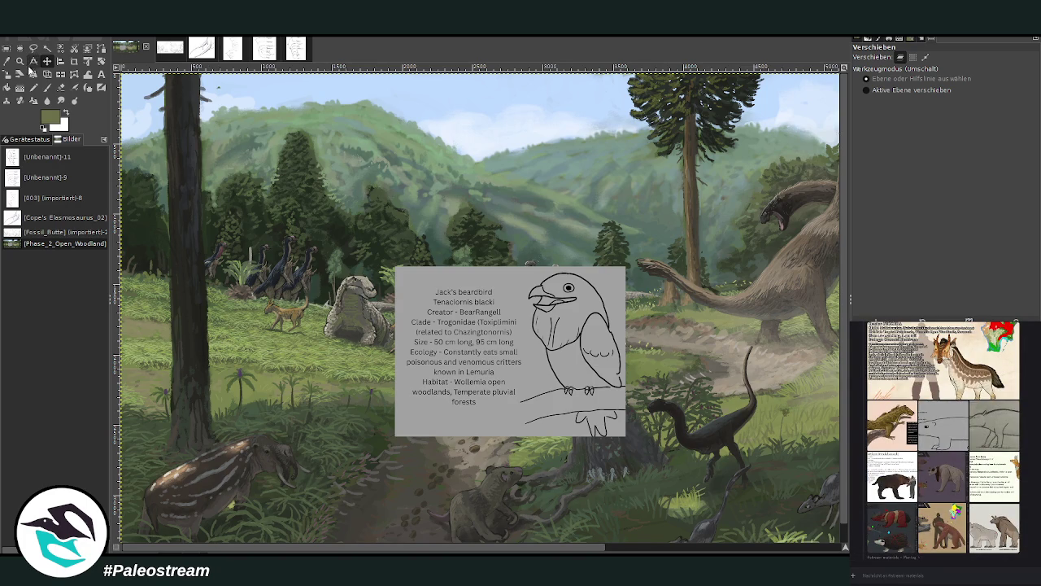
# Zoom in on the left part of the scene around the tapir and pick the Scale tool.
pyautogui.click(20, 61)
pyautogui.moveTo(200, 146)
pyautogui.mouseDown()
pyautogui.moveTo(420, 345)
pyautogui.moveTo(540, 482)
pyautogui.mouseUp()
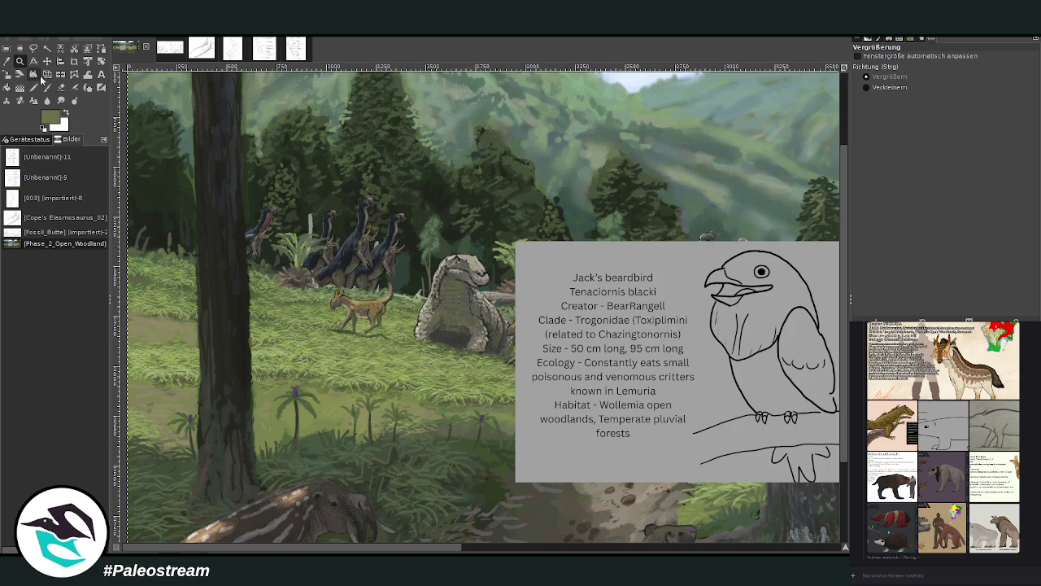
pyautogui.scroll(-3, 840, 456)
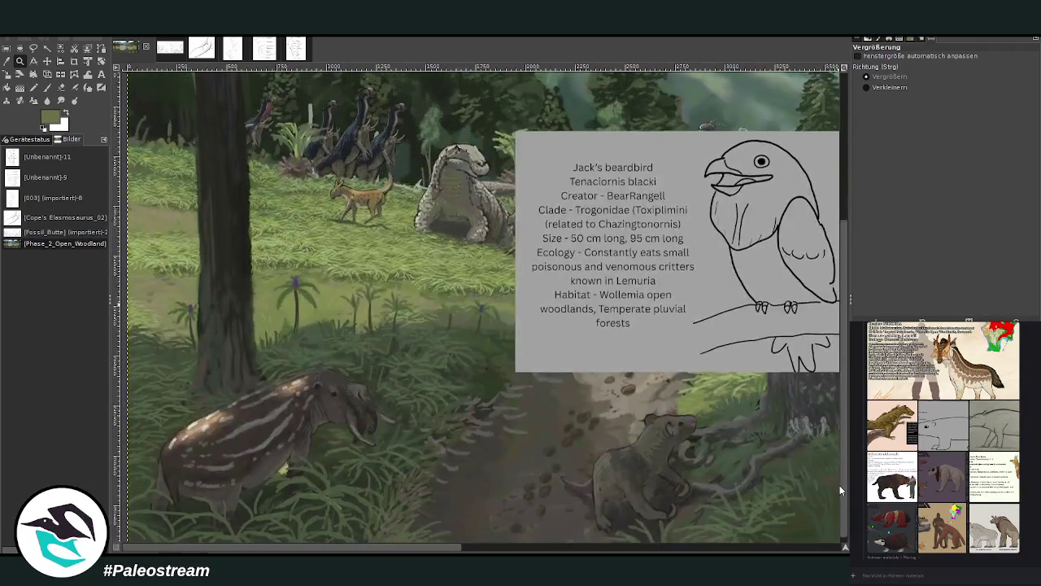
pyautogui.scroll(-1, 843, 488)
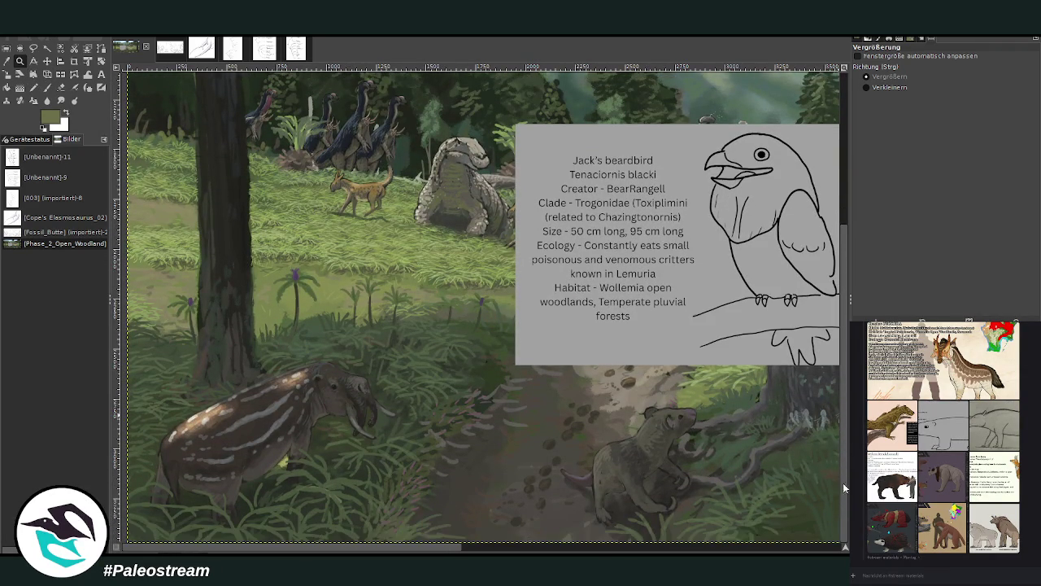
pyautogui.hscroll(2, 444, 552)
pyautogui.hscroll(2, 444, 551)
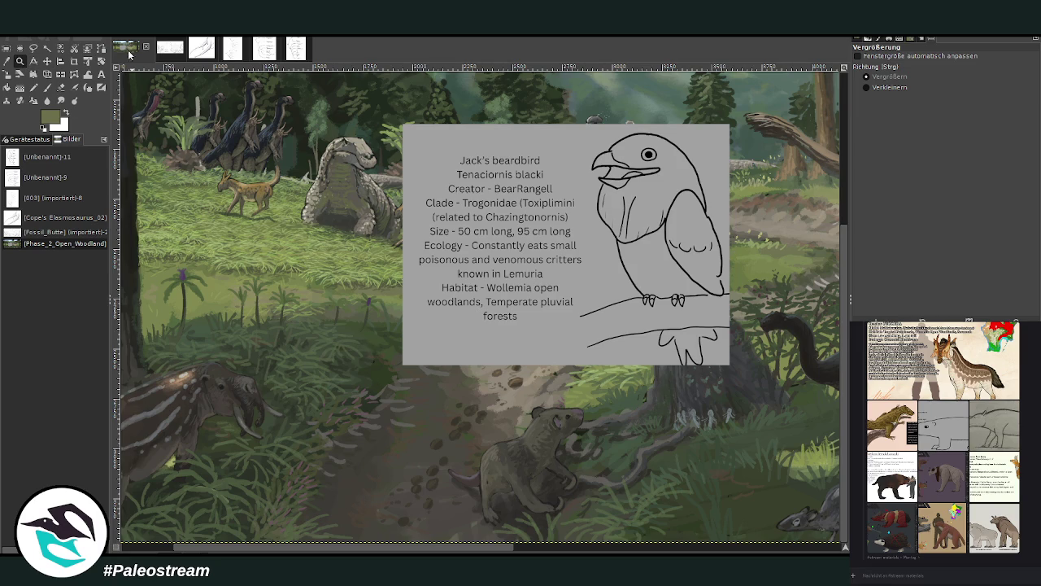
pyautogui.click(7, 74)
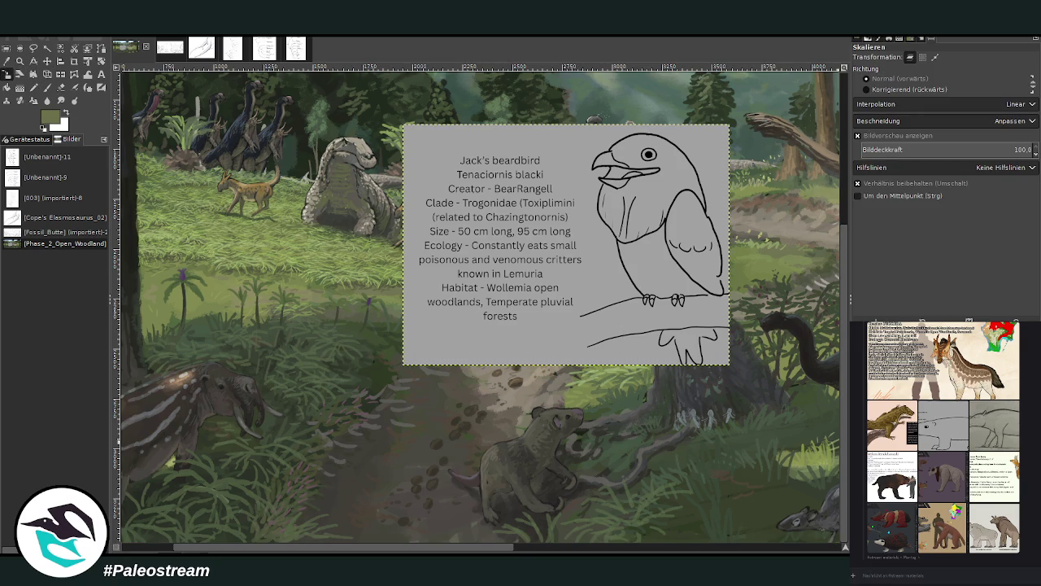
# Scale the Jack's beardbird info card down to about half its size.
pyautogui.click(525, 254)
pyautogui.moveTo(525, 254)
pyautogui.mouseDown()
pyautogui.moveTo(493, 312)
pyautogui.moveTo(552, 314)
pyautogui.mouseUp()
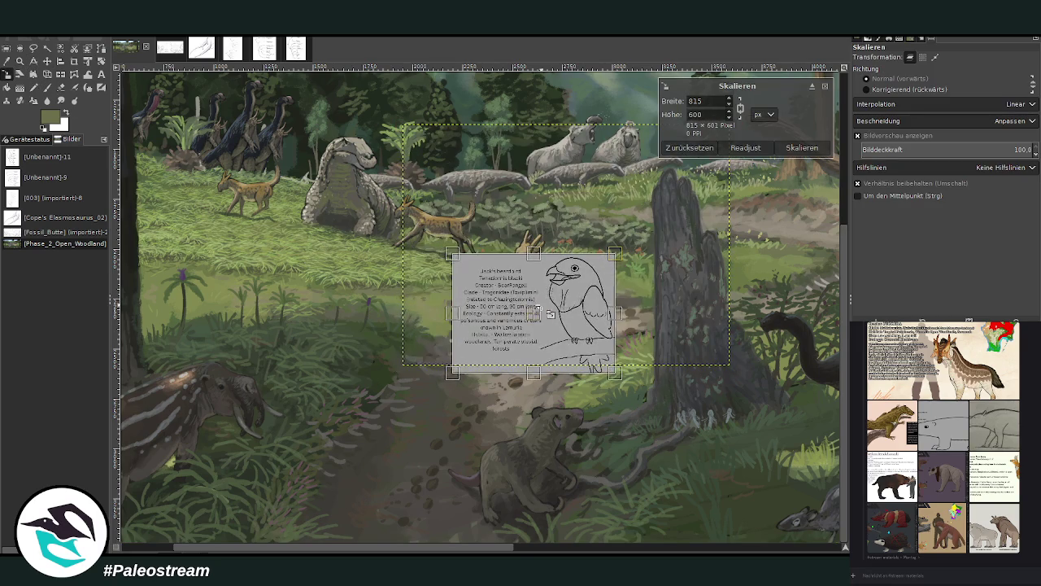
pyautogui.click(802, 147)
# Zoom in closely on the footprints on the path below the card.
pyautogui.click(19, 60)
pyautogui.moveTo(273, 224); pyautogui.dragTo(628, 541)
pyautogui.moveTo(231, 137)
pyautogui.mouseDown()
pyautogui.moveTo(566, 377)
pyautogui.moveTo(714, 527)
pyautogui.mouseUp()
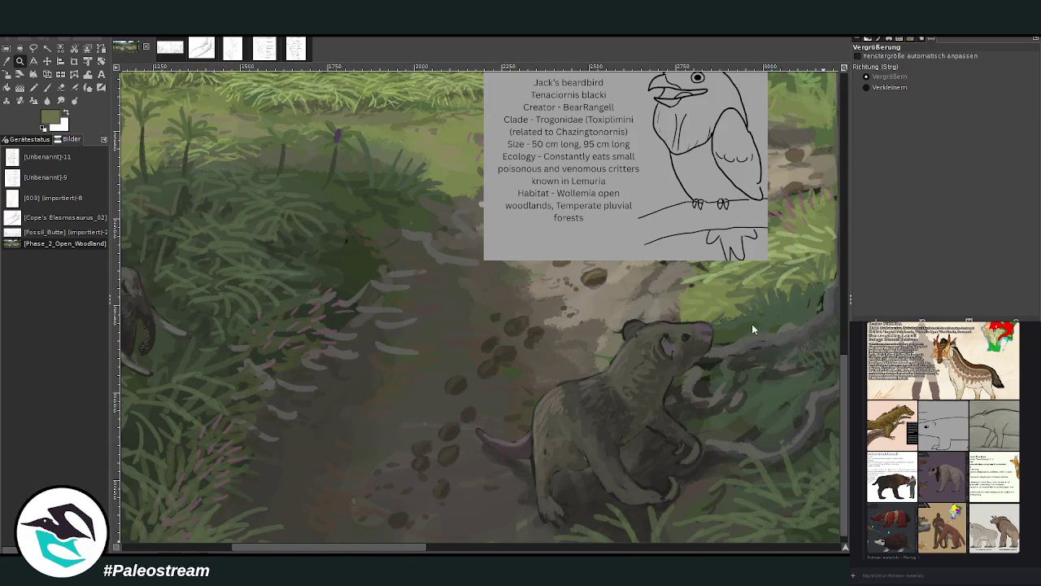
pyautogui.press('p')
pyautogui.press('d')
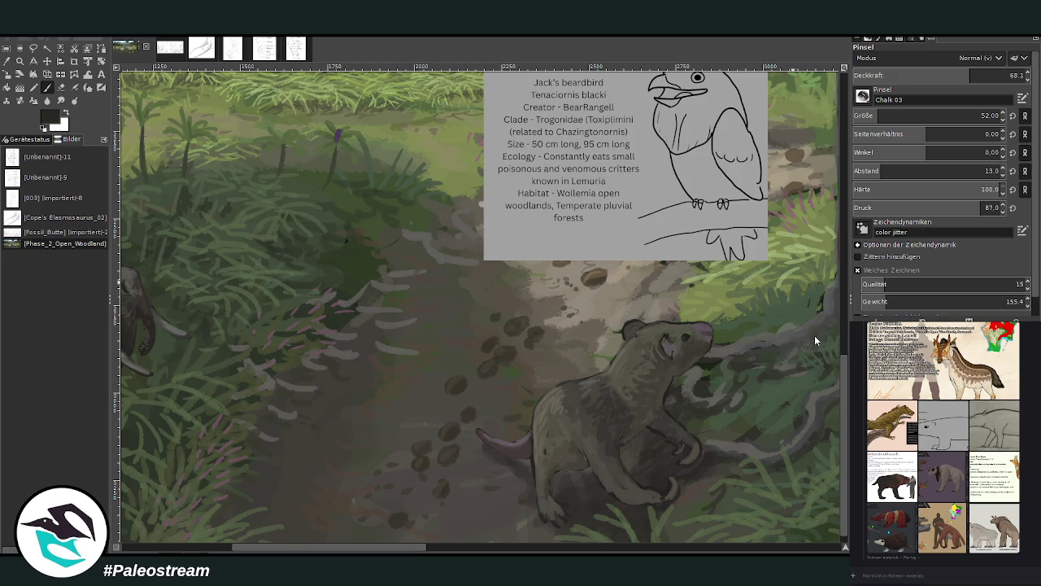
pyautogui.press(']')
pyautogui.press(']')
pyautogui.press(']')
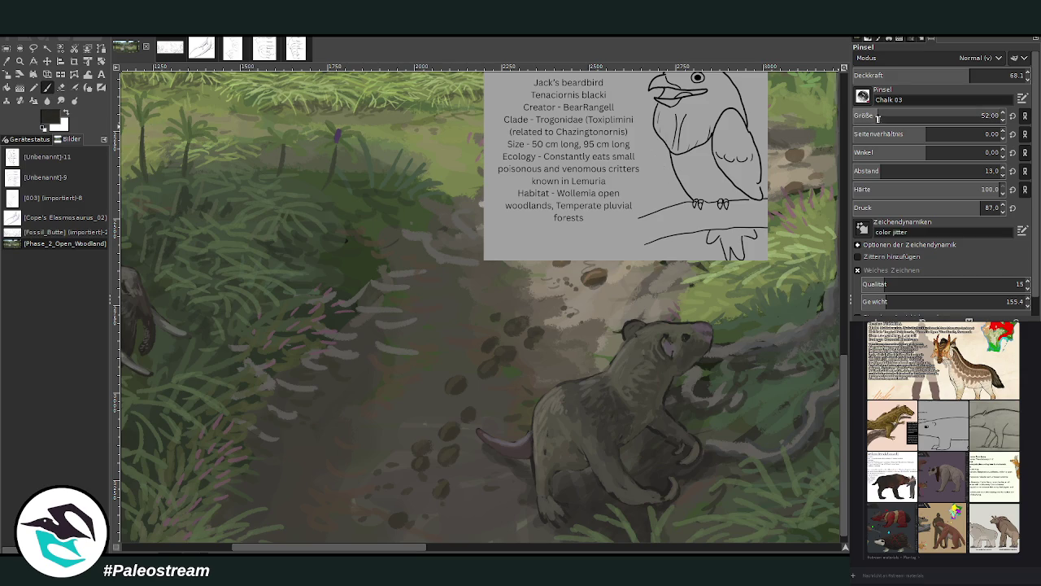
pyautogui.press('>')
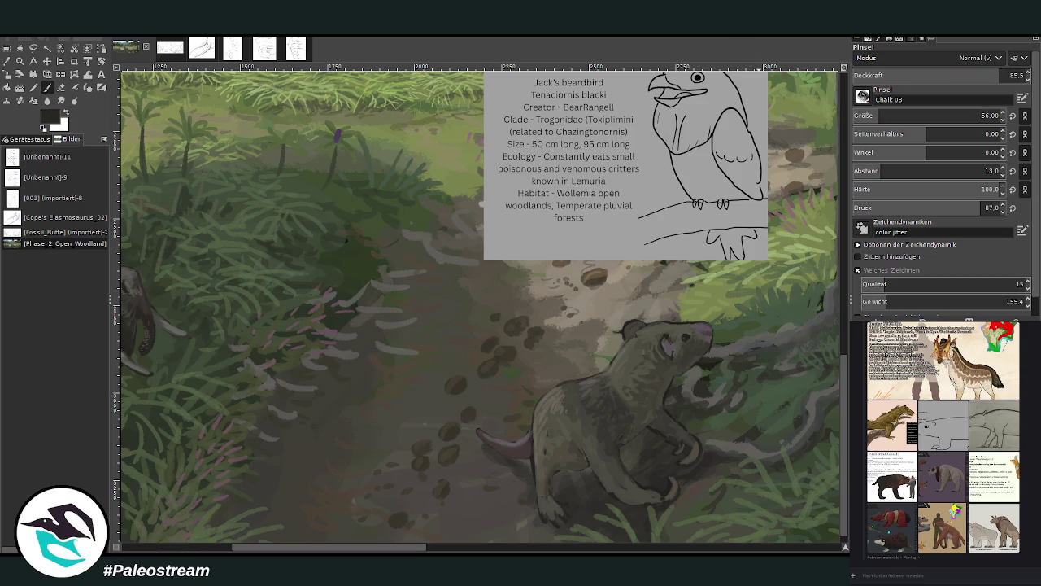
pyautogui.moveTo(420, 398); pyautogui.dragTo(430, 417)
pyautogui.click(985, 116)
pyautogui.write('10')
pyautogui.press('Return')
pyautogui.moveTo(427, 392)
pyautogui.mouseDown()
pyautogui.moveTo(420, 400)
pyautogui.moveTo(423, 379)
pyautogui.moveTo(453, 381)
pyautogui.moveTo(431, 418)
pyautogui.moveTo(414, 402)
pyautogui.moveTo(411, 437)
pyautogui.moveTo(402, 415)
pyautogui.moveTo(418, 429)
pyautogui.mouseUp()
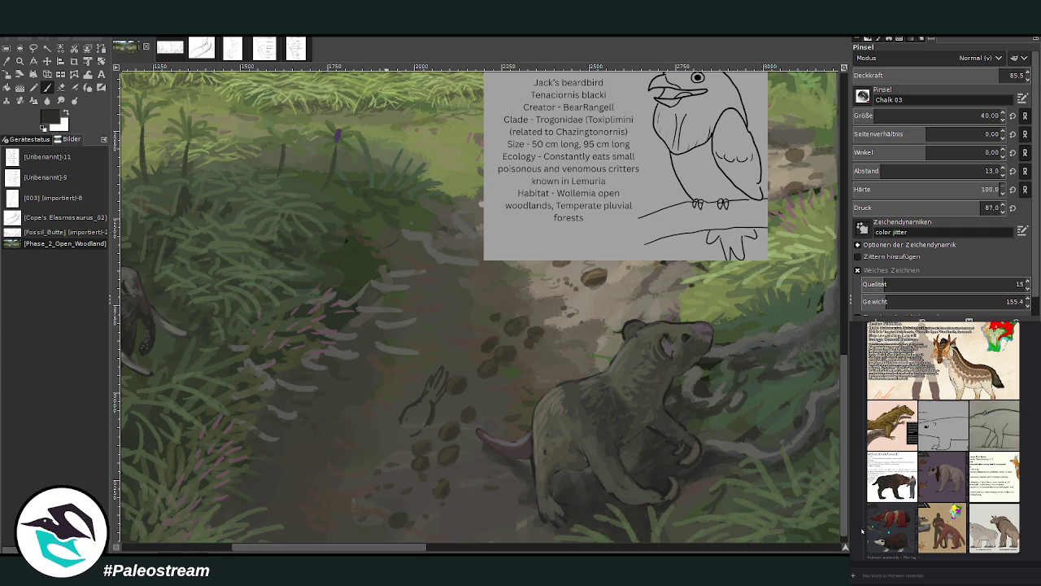
pyautogui.doubleClick(892, 476)
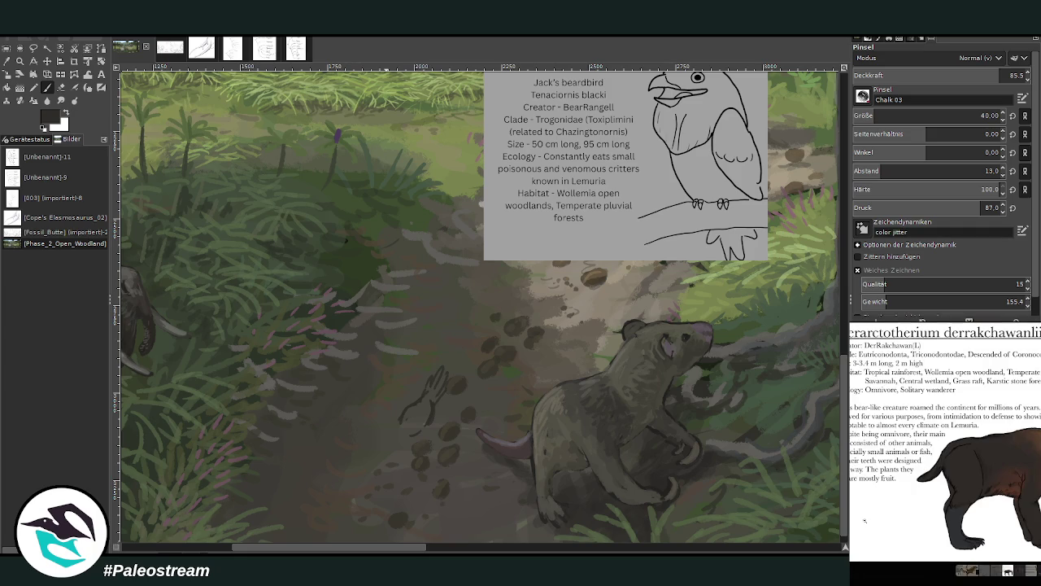
pyautogui.press('Escape')
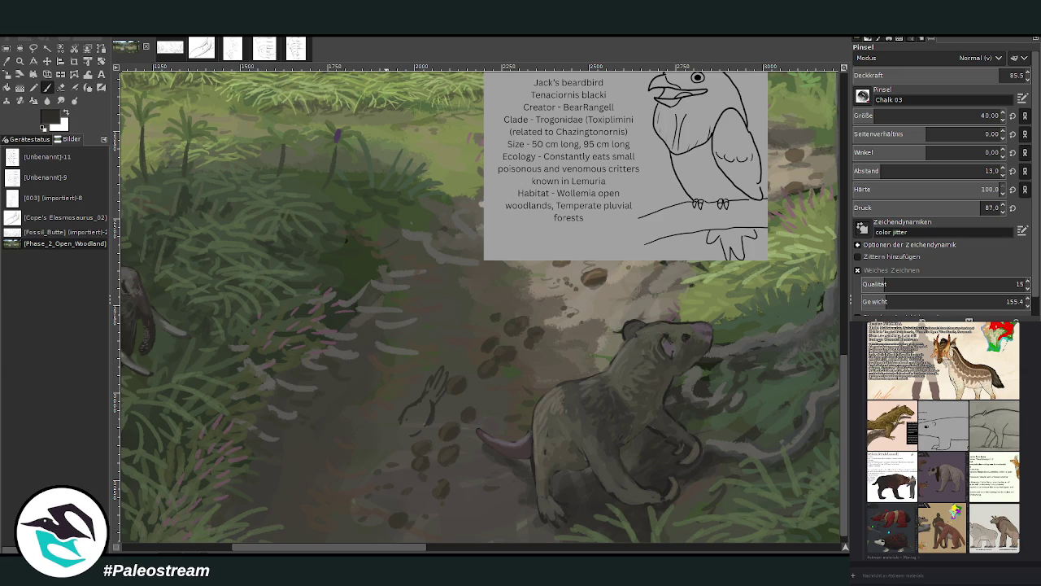
pyautogui.click(928, 472)
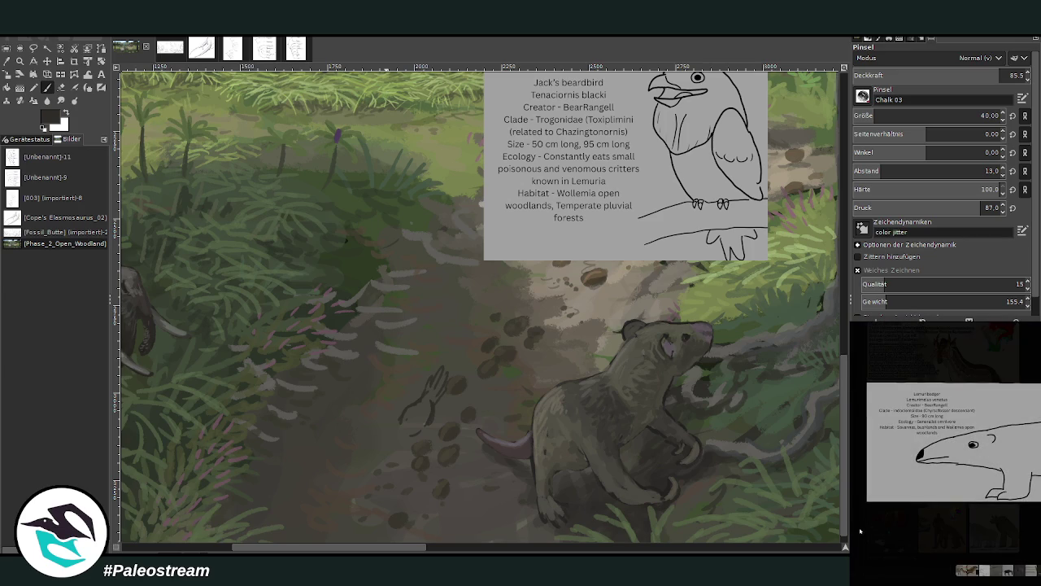
pyautogui.click(875, 549)
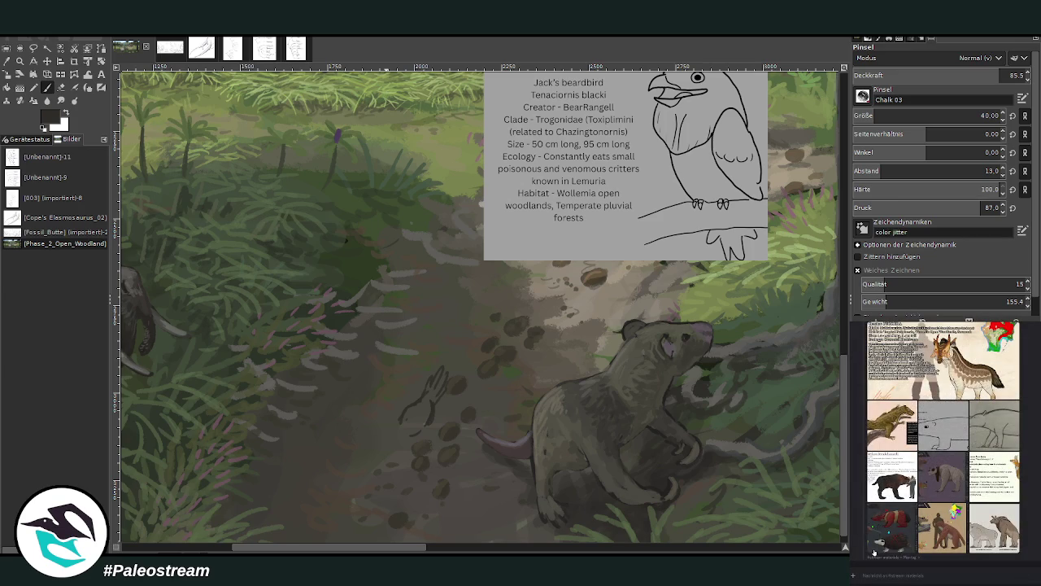
pyautogui.click(887, 529)
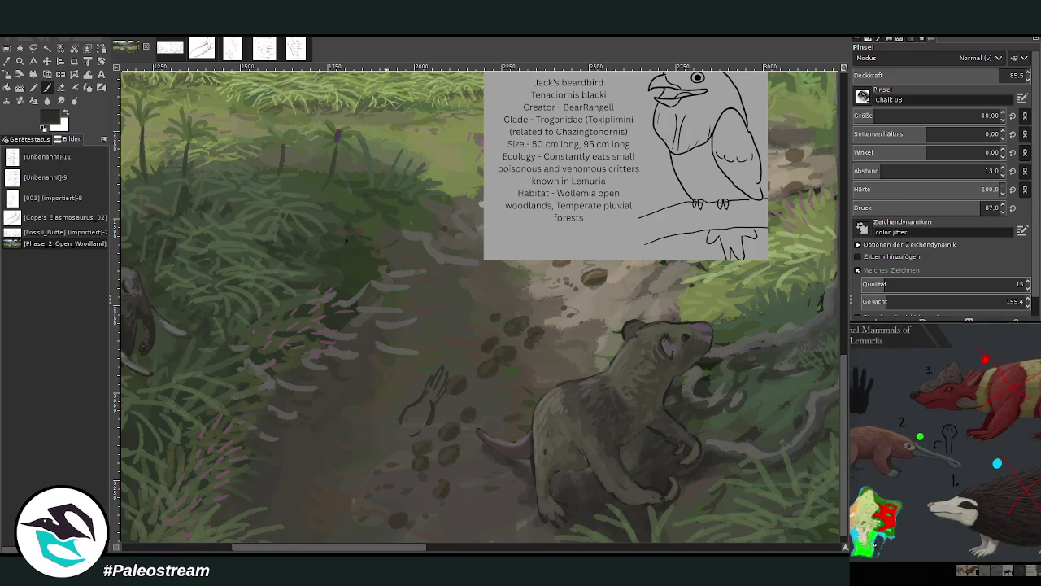
pyautogui.click(908, 571)
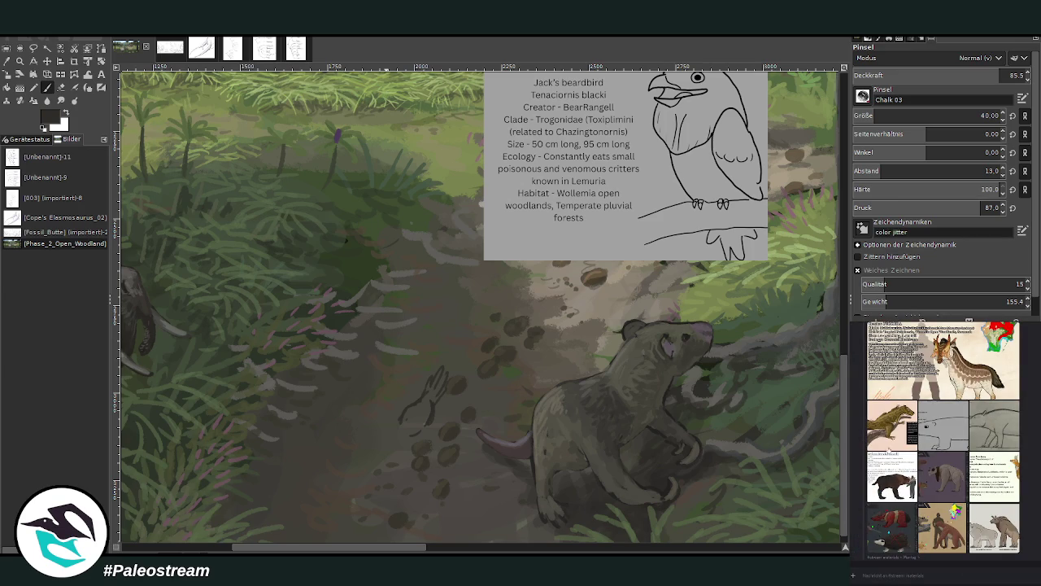
pyautogui.scroll(2, 944, 439)
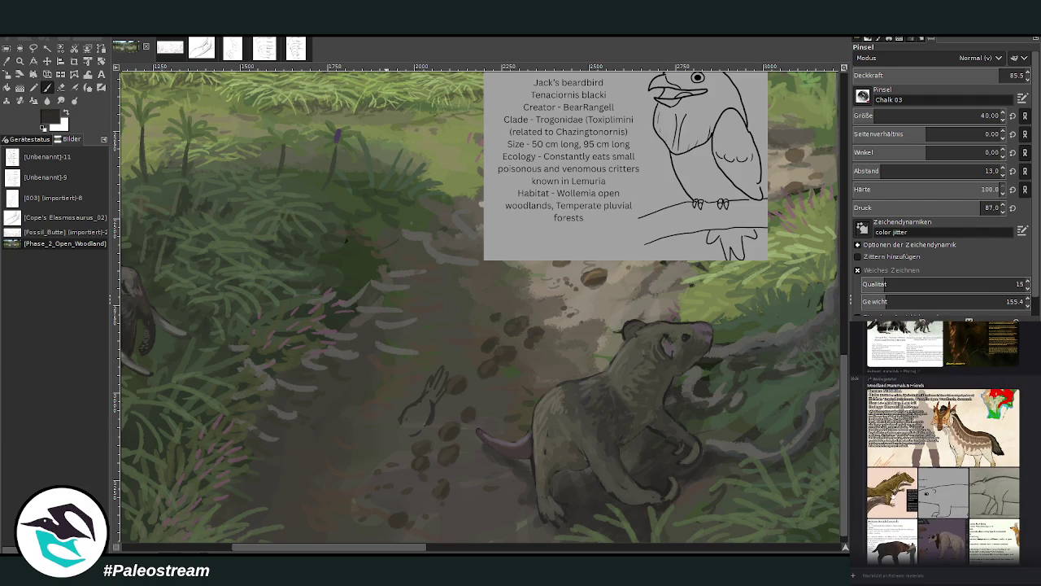
pyautogui.scroll(-2, 944, 439)
pyautogui.scroll(3, 944, 439)
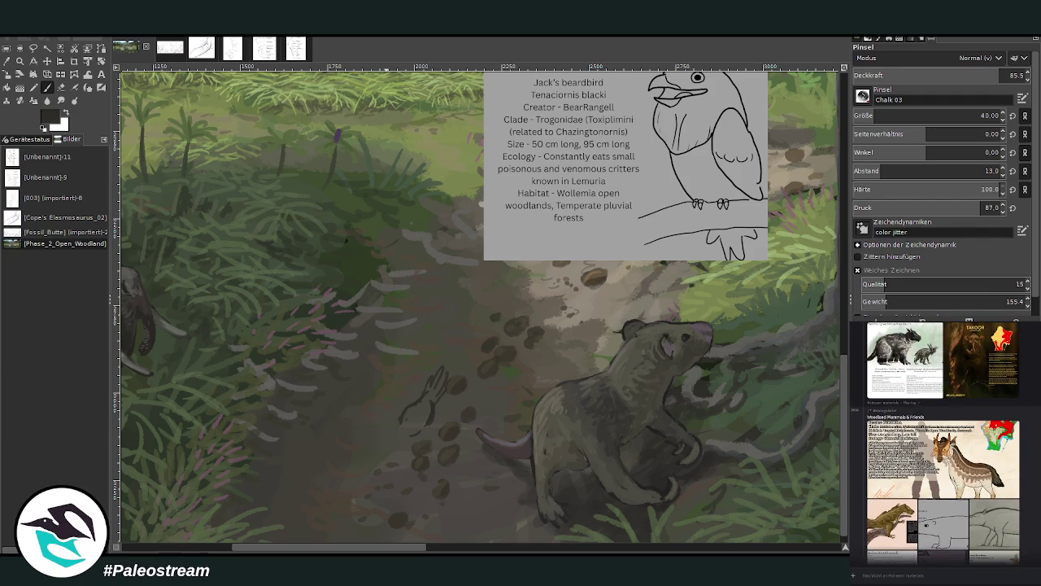
pyautogui.scroll(2, 943, 439)
pyautogui.scroll(1, 943, 439)
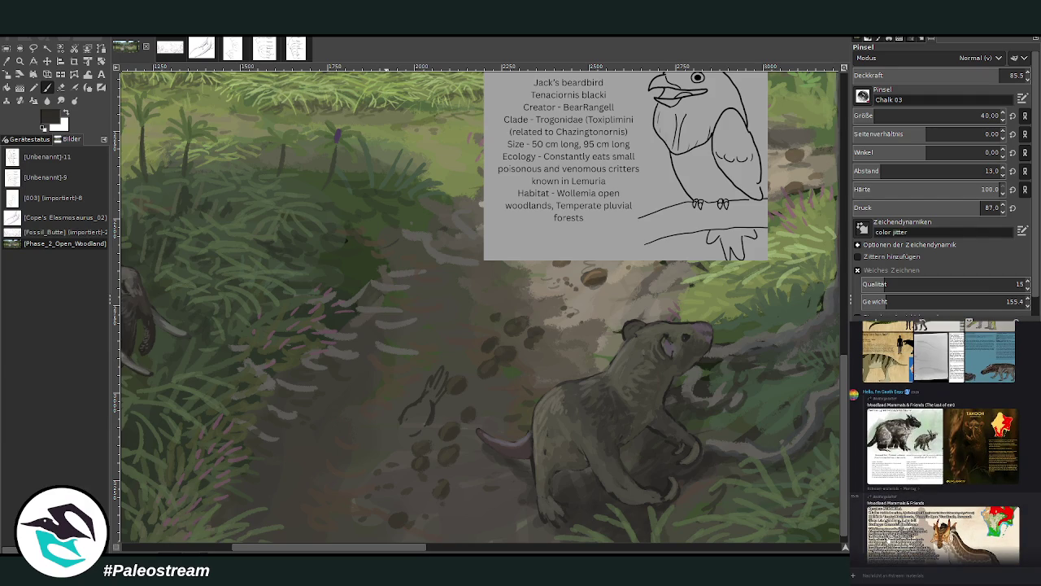
pyautogui.scroll(-3, 891, 493)
pyautogui.scroll(-3, 890, 504)
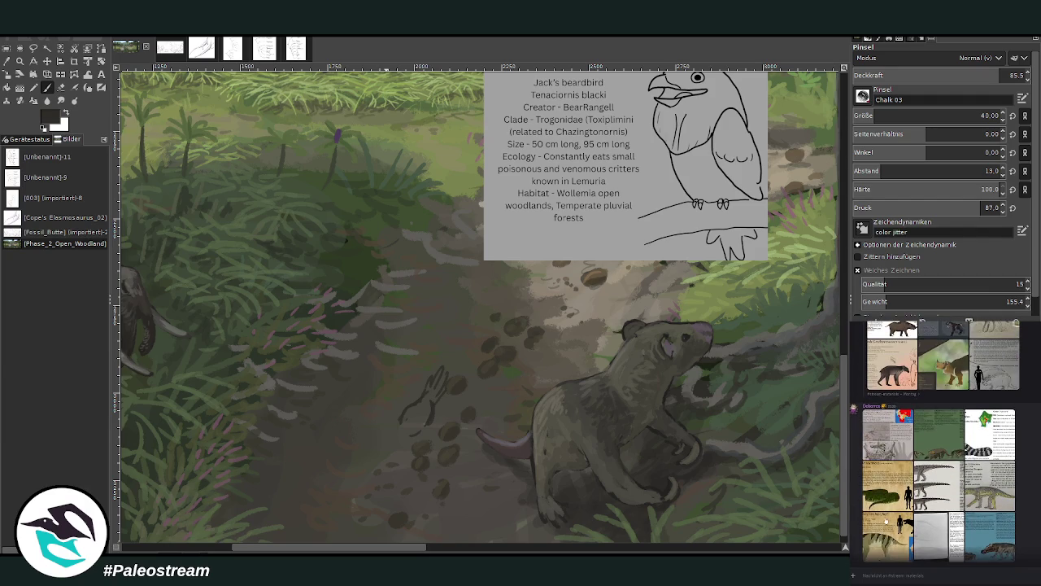
pyautogui.scroll(-3, 887, 560)
pyautogui.scroll(1, 887, 560)
pyautogui.scroll(1, 888, 459)
pyautogui.scroll(1, 887, 488)
pyautogui.scroll(1, 887, 488)
pyautogui.scroll(-2, 891, 472)
pyautogui.scroll(-2, 891, 471)
pyautogui.scroll(-2, 895, 470)
pyautogui.scroll(-2, 895, 471)
pyautogui.scroll(1, 891, 423)
pyautogui.scroll(-1, 883, 376)
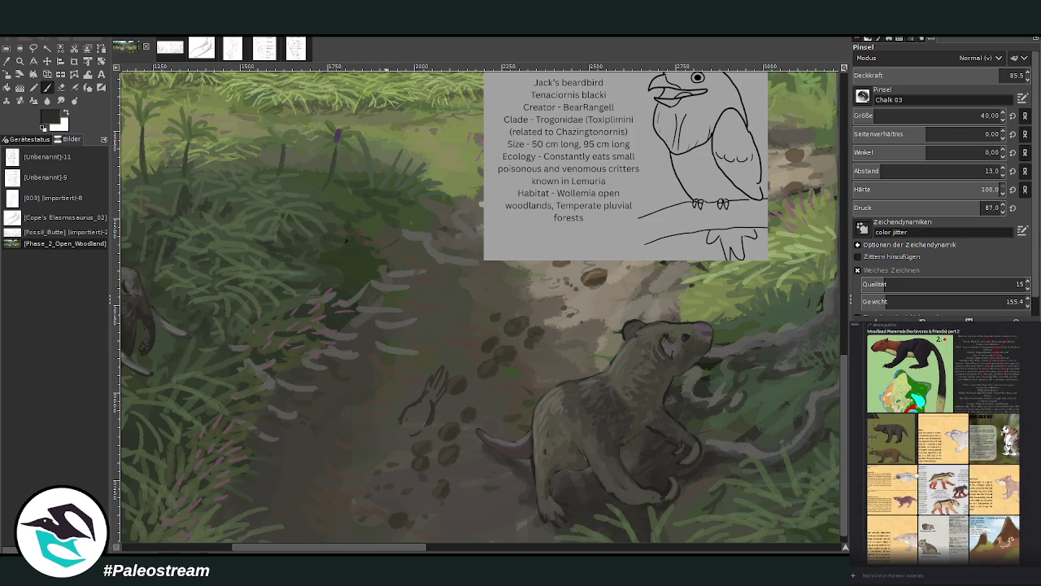
pyautogui.doubleClick(944, 488)
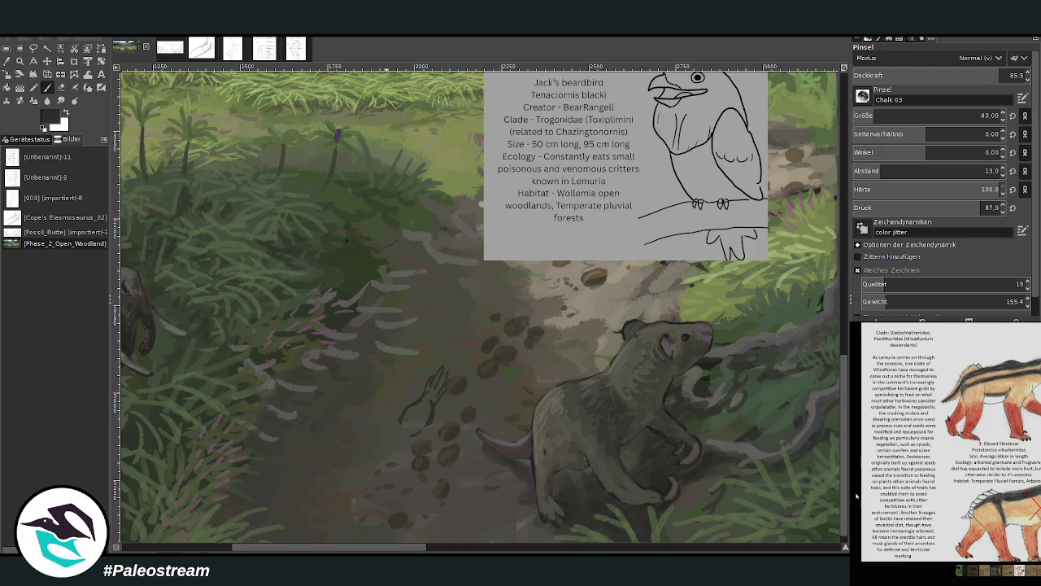
pyautogui.click(857, 496)
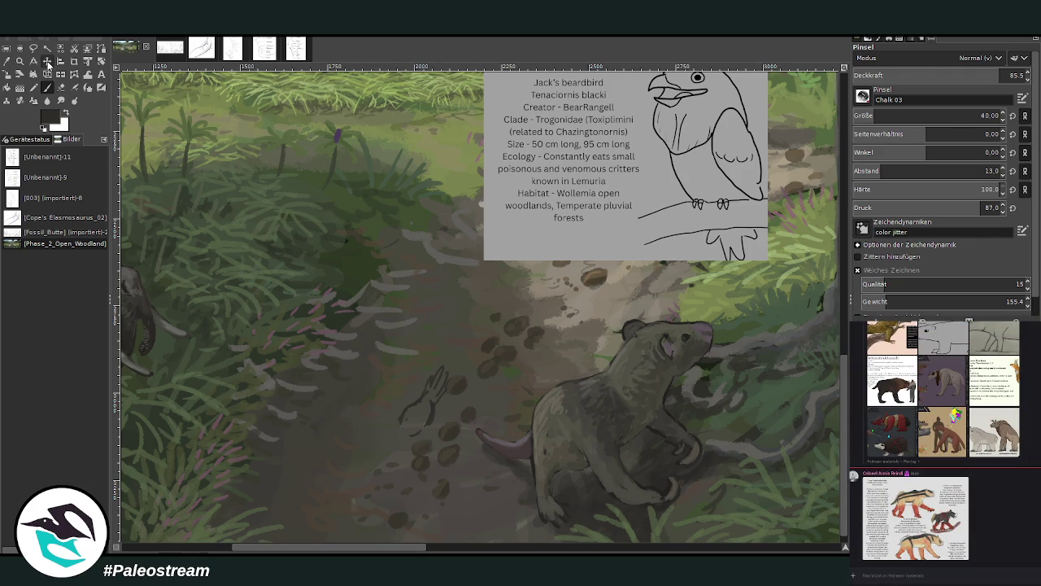
# Shrink the Jack's beardbird info card layer to 432 × 318 pixels.
pyautogui.click(46, 61)
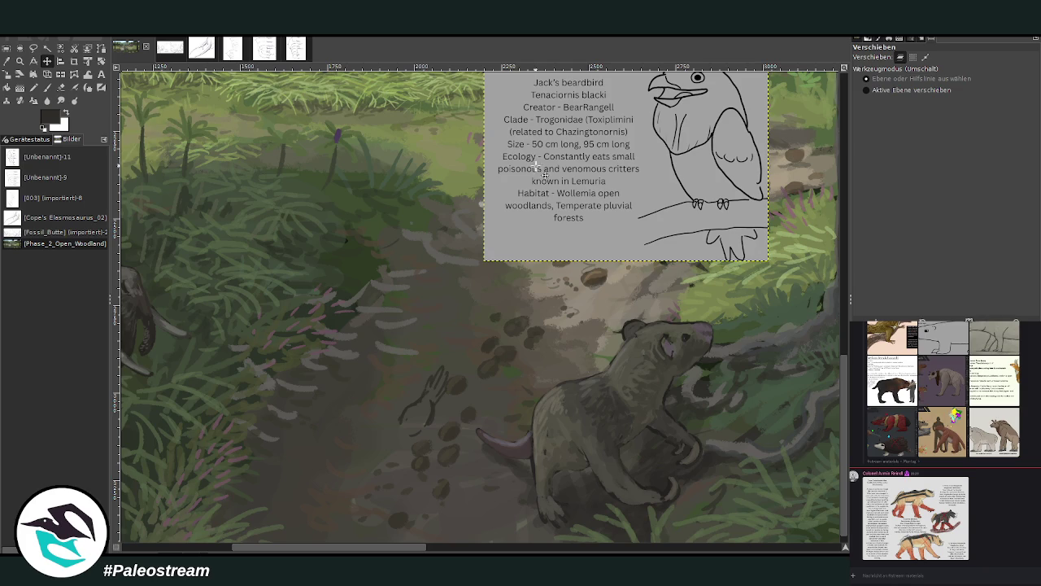
pyautogui.click(87, 76)
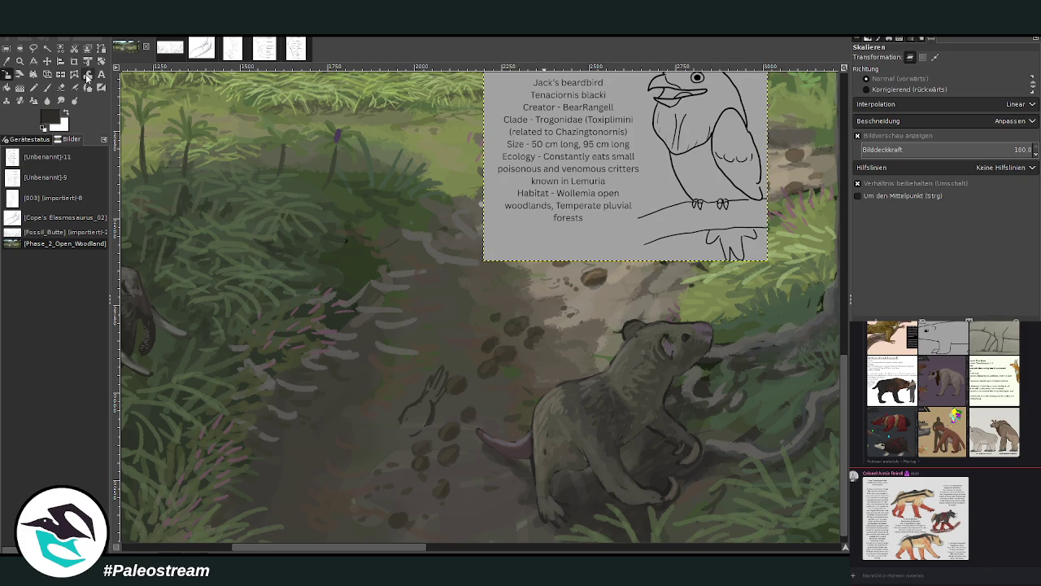
pyautogui.click(597, 155)
pyautogui.moveTo(628, 132)
pyautogui.mouseDown()
pyautogui.moveTo(561, 213)
pyautogui.moveTo(575, 355)
pyautogui.mouseUp()
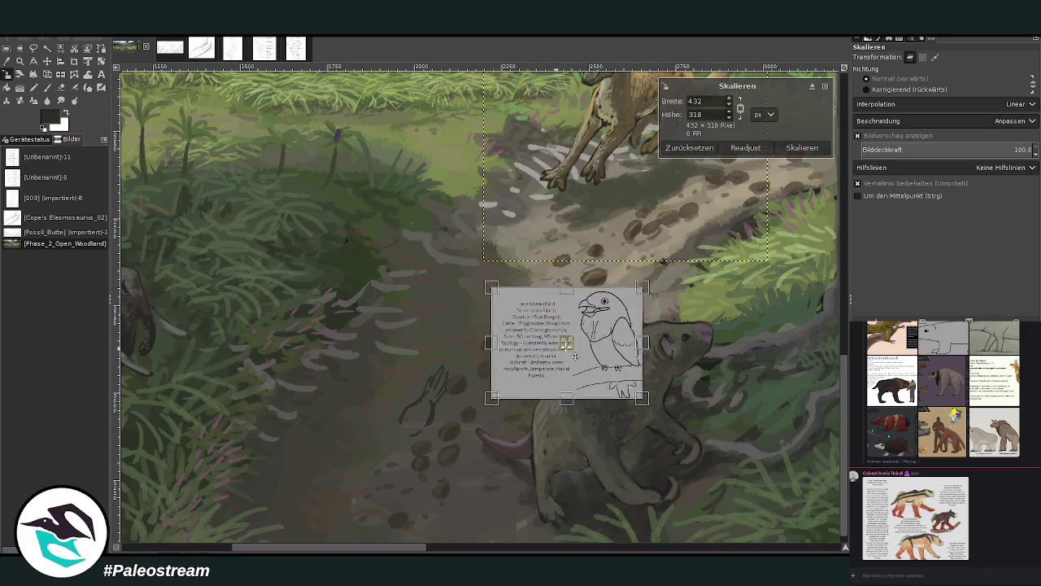
pyautogui.click(802, 147)
# Zoom in on the trail beside the dark mammal.
pyautogui.click(19, 61)
pyautogui.moveTo(296, 228); pyautogui.dragTo(666, 543)
pyautogui.click(47, 87)
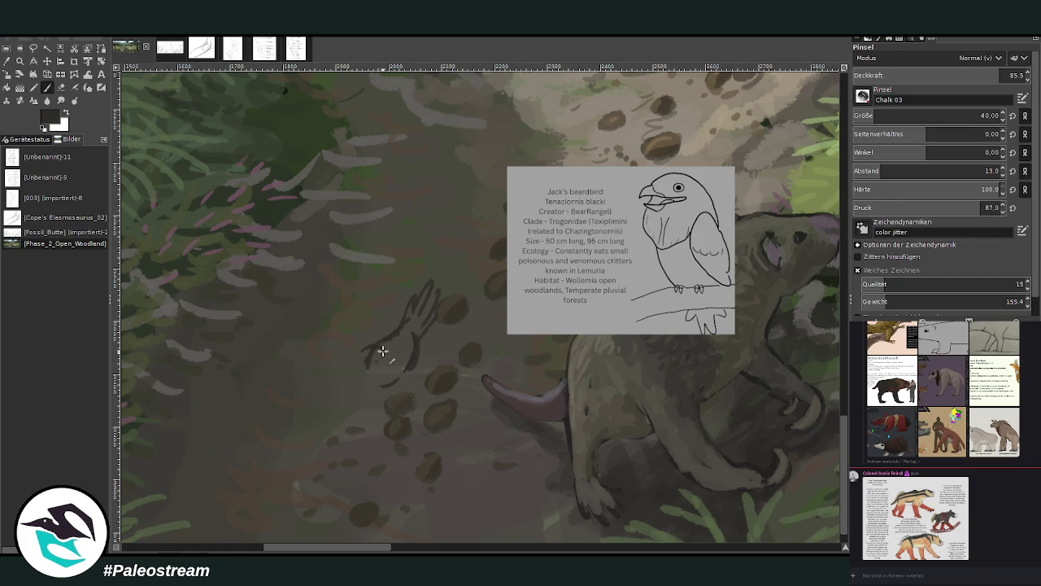
# Set the Chalk 03 brush to size 29 with 90.2 opacity.
pyautogui.moveTo(935, 115); pyautogui.dragTo(911, 116)
pyautogui.moveTo(976, 75); pyautogui.dragTo(1001, 75)
pyautogui.press('Return')
# Sketch the small rounded bird's outline on the trail, dropping to size 17 for finer lines.
pyautogui.moveTo(356, 358); pyautogui.dragTo(384, 361)
pyautogui.moveTo(384, 361); pyautogui.dragTo(394, 366)
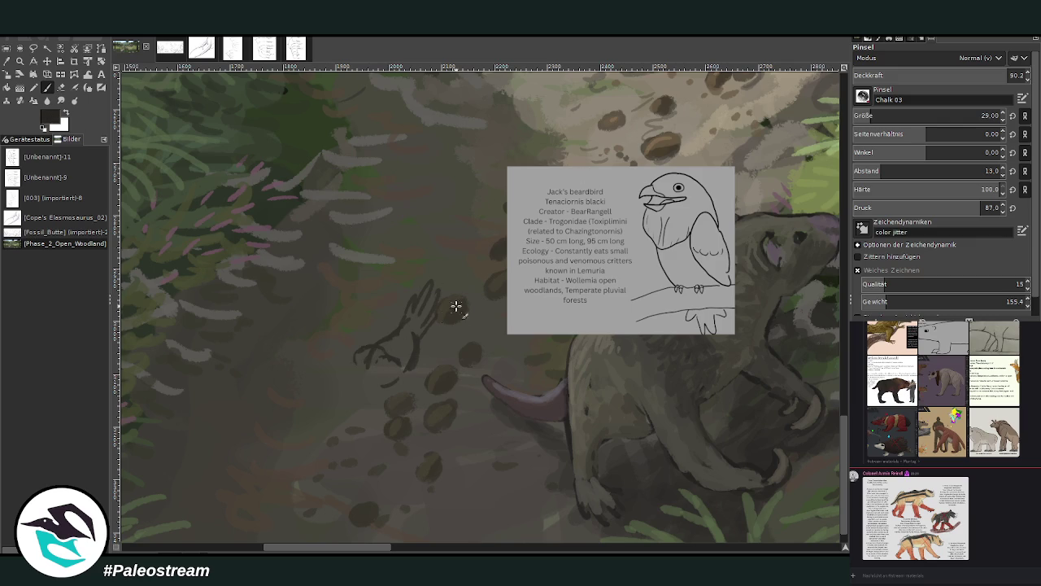
pyautogui.moveTo(381, 350); pyautogui.dragTo(381, 367)
pyautogui.press('[')
pyautogui.press('[')
pyautogui.press('[')
pyautogui.moveTo(397, 364)
pyautogui.mouseDown()
pyautogui.moveTo(379, 374)
pyautogui.moveTo(351, 356)
pyautogui.moveTo(370, 396)
pyautogui.moveTo(396, 372)
pyautogui.moveTo(371, 390)
pyautogui.moveTo(360, 360)
pyautogui.moveTo(379, 397)
pyautogui.moveTo(387, 386)
pyautogui.mouseUp()
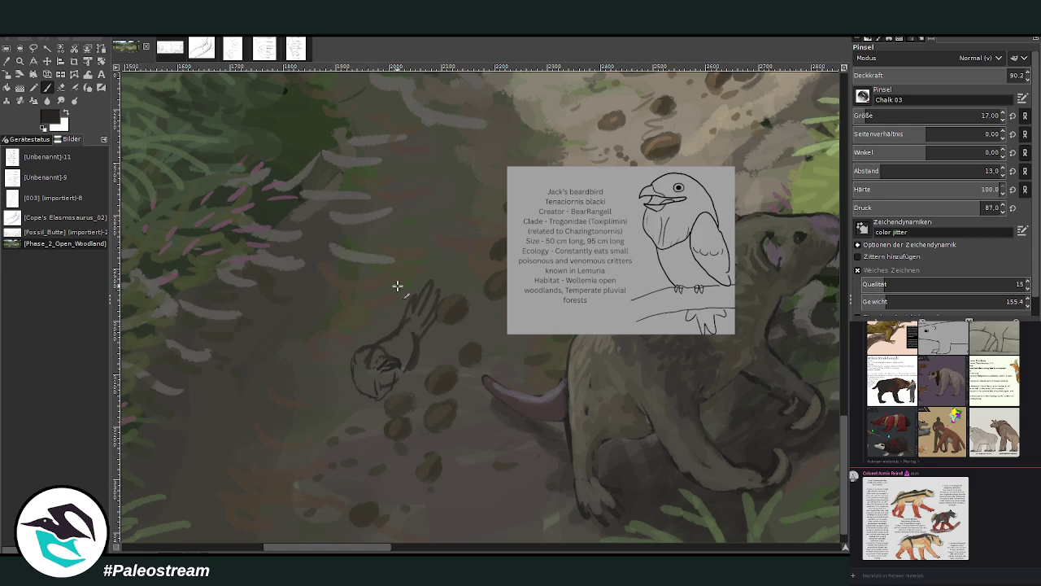
# Sketch the perched beardbird beside the raised claw shape and touch up both outlines.
pyautogui.moveTo(423, 279)
pyautogui.mouseDown()
pyautogui.moveTo(400, 302)
pyautogui.moveTo(410, 368)
pyautogui.mouseUp()
pyautogui.moveTo(381, 262); pyautogui.dragTo(368, 280)
pyautogui.moveTo(396, 246); pyautogui.dragTo(365, 292)
pyautogui.moveTo(396, 245)
pyautogui.mouseDown()
pyautogui.moveTo(405, 301)
pyautogui.moveTo(410, 289)
pyautogui.mouseUp()
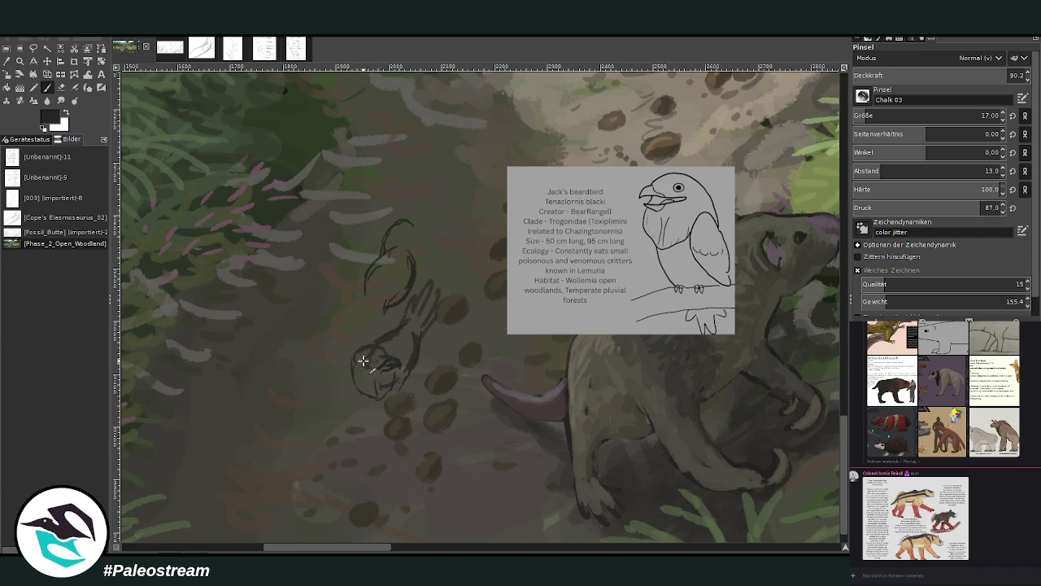
pyautogui.moveTo(362, 359)
pyautogui.mouseDown()
pyautogui.moveTo(391, 371)
pyautogui.moveTo(351, 375)
pyautogui.moveTo(363, 399)
pyautogui.moveTo(376, 404)
pyautogui.moveTo(380, 384)
pyautogui.moveTo(383, 400)
pyautogui.moveTo(359, 350)
pyautogui.moveTo(399, 393)
pyautogui.mouseUp()
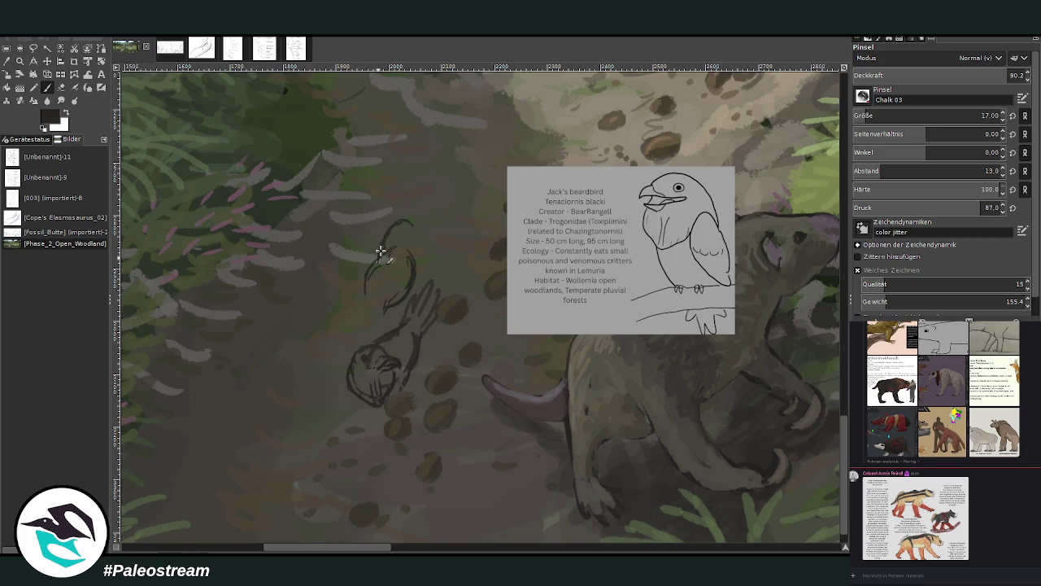
pyautogui.moveTo(402, 224); pyautogui.dragTo(415, 223)
pyautogui.moveTo(410, 222)
pyautogui.mouseDown()
pyautogui.moveTo(420, 237)
pyautogui.moveTo(409, 234)
pyautogui.mouseUp()
pyautogui.moveTo(375, 317)
pyautogui.mouseDown()
pyautogui.moveTo(333, 341)
pyautogui.moveTo(396, 260)
pyautogui.moveTo(360, 309)
pyautogui.moveTo(382, 249)
pyautogui.mouseUp()
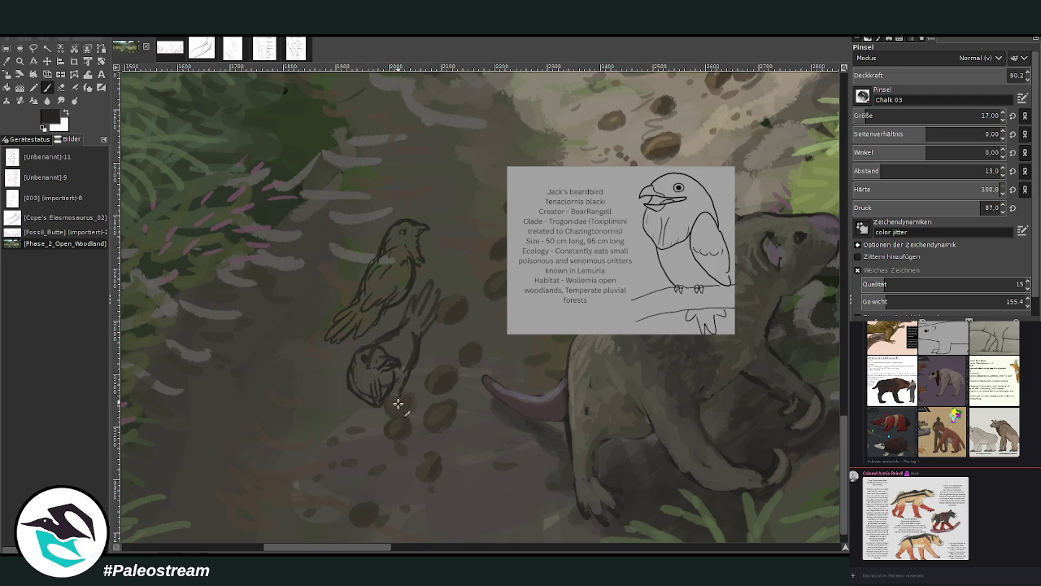
pyautogui.moveTo(396, 404); pyautogui.dragTo(383, 414)
pyautogui.moveTo(345, 400); pyautogui.dragTo(360, 416)
pyautogui.hotkey('shift', 'e')
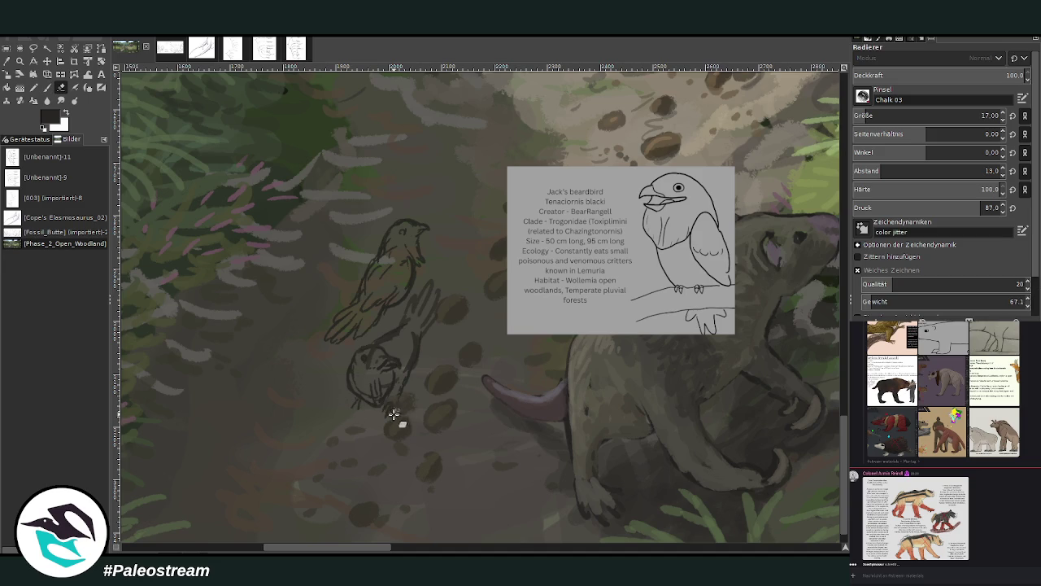
pyautogui.click(47, 87)
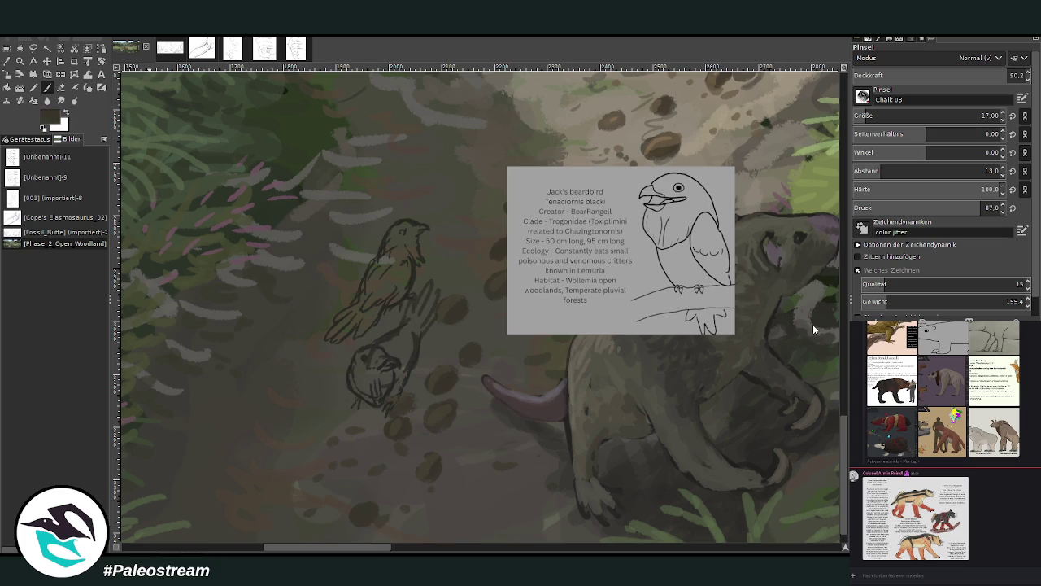
pyautogui.write('56')
pyautogui.click(884, 115)
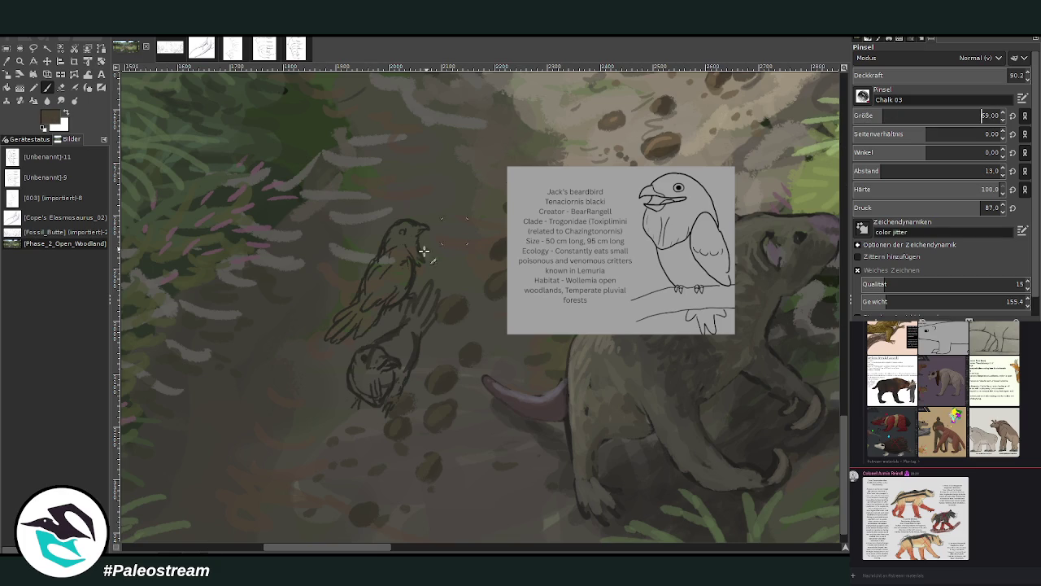
# Paint the upper bird's body and legs brown at 82.3 brush opacity.
pyautogui.click(982, 116)
pyautogui.moveTo(1002, 74); pyautogui.dragTo(987, 74)
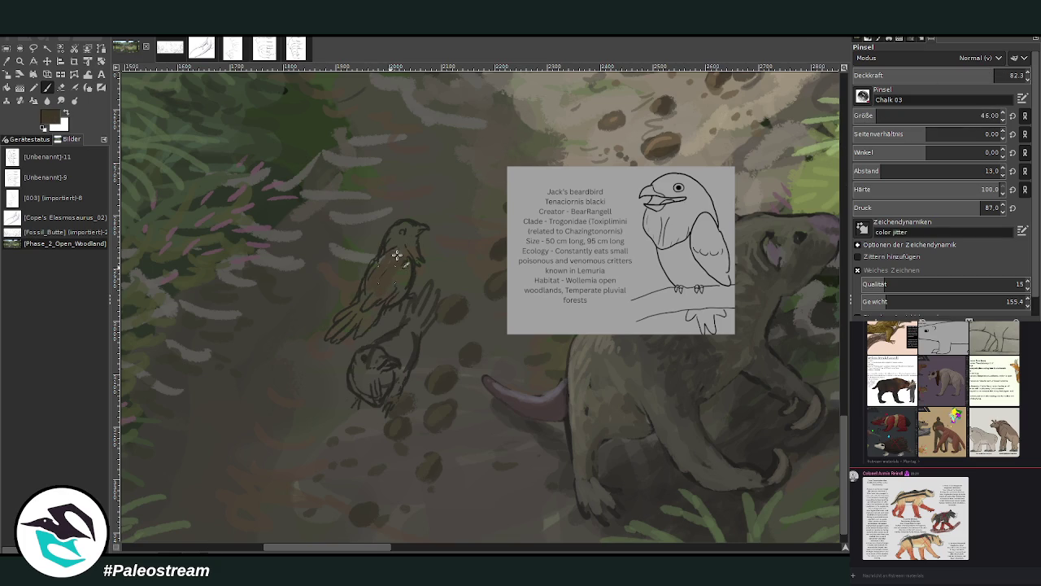
pyautogui.moveTo(367, 293)
pyautogui.mouseDown()
pyautogui.moveTo(367, 304)
pyautogui.moveTo(406, 258)
pyautogui.moveTo(390, 235)
pyautogui.moveTo(400, 277)
pyautogui.moveTo(394, 262)
pyautogui.mouseUp()
pyautogui.moveTo(428, 336)
pyautogui.mouseDown()
pyautogui.moveTo(383, 349)
pyautogui.moveTo(400, 332)
pyautogui.moveTo(382, 344)
pyautogui.moveTo(402, 341)
pyautogui.moveTo(391, 355)
pyautogui.moveTo(404, 334)
pyautogui.moveTo(399, 349)
pyautogui.moveTo(380, 343)
pyautogui.mouseUp()
# Paint pale beige faces, throats and bellies on both birds with a size 22 brush.
pyautogui.keyDown('ctrl'); pyautogui.click(828, 310); pyautogui.keyUp('ctrl')
pyautogui.click(928, 116)
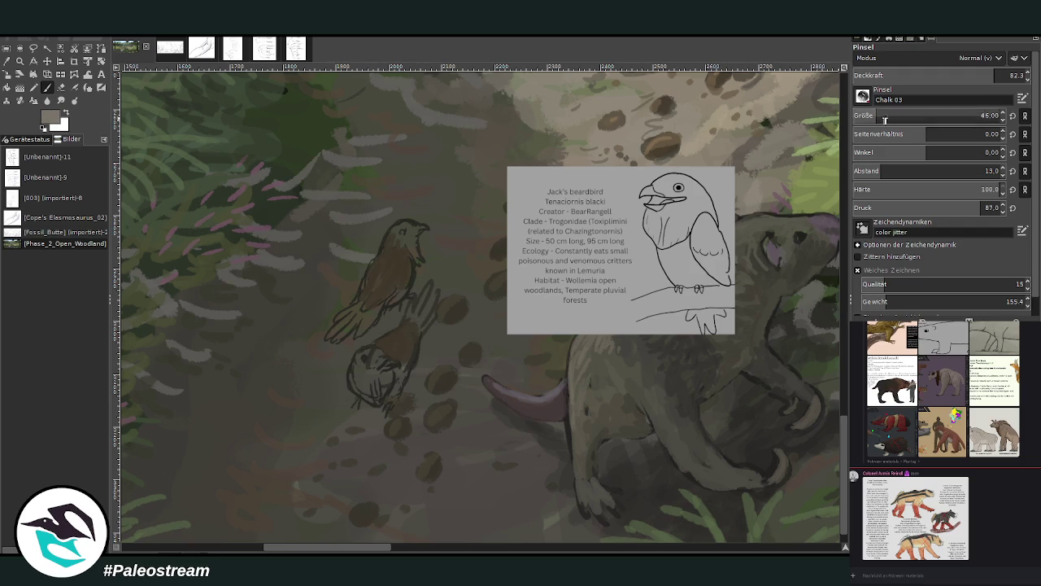
pyautogui.moveTo(394, 368); pyautogui.dragTo(397, 391)
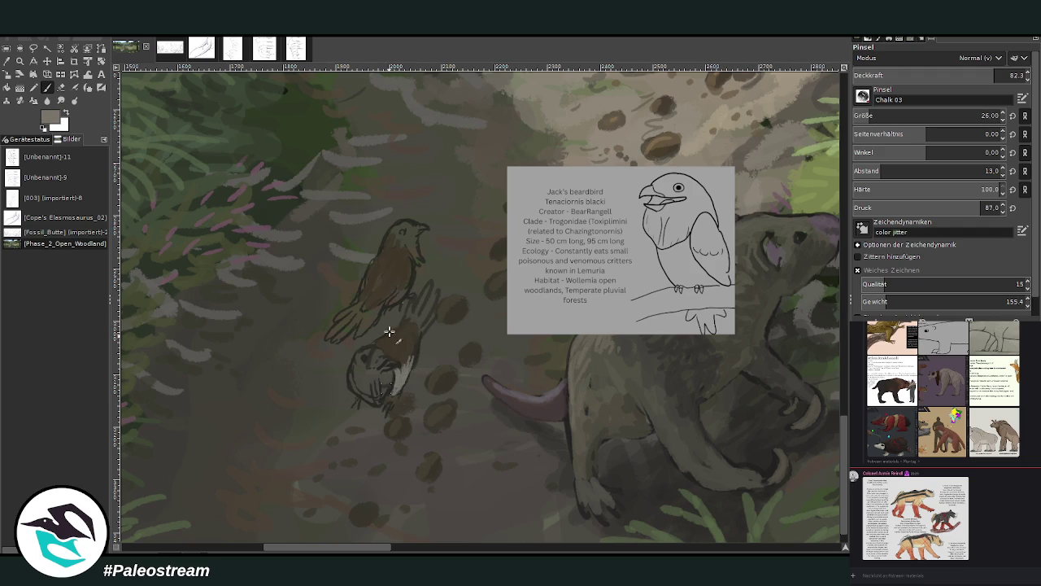
pyautogui.moveTo(393, 299); pyautogui.dragTo(404, 306)
pyautogui.moveTo(855, 123); pyautogui.dragTo(821, 65)
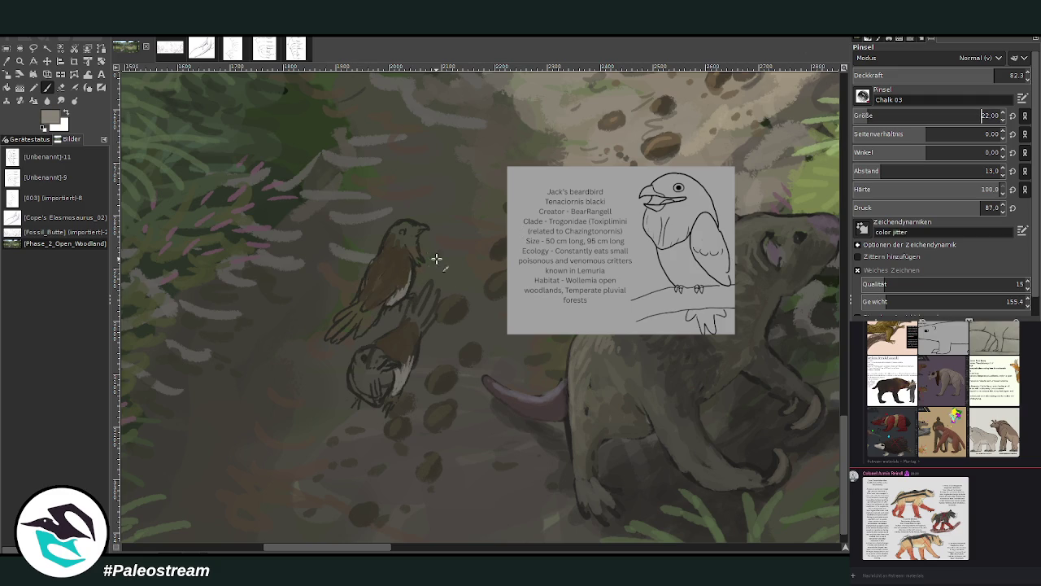
pyautogui.moveTo(367, 382)
pyautogui.mouseDown()
pyautogui.moveTo(363, 393)
pyautogui.moveTo(359, 374)
pyautogui.moveTo(363, 387)
pyautogui.moveTo(385, 391)
pyautogui.moveTo(390, 372)
pyautogui.moveTo(379, 400)
pyautogui.mouseUp()
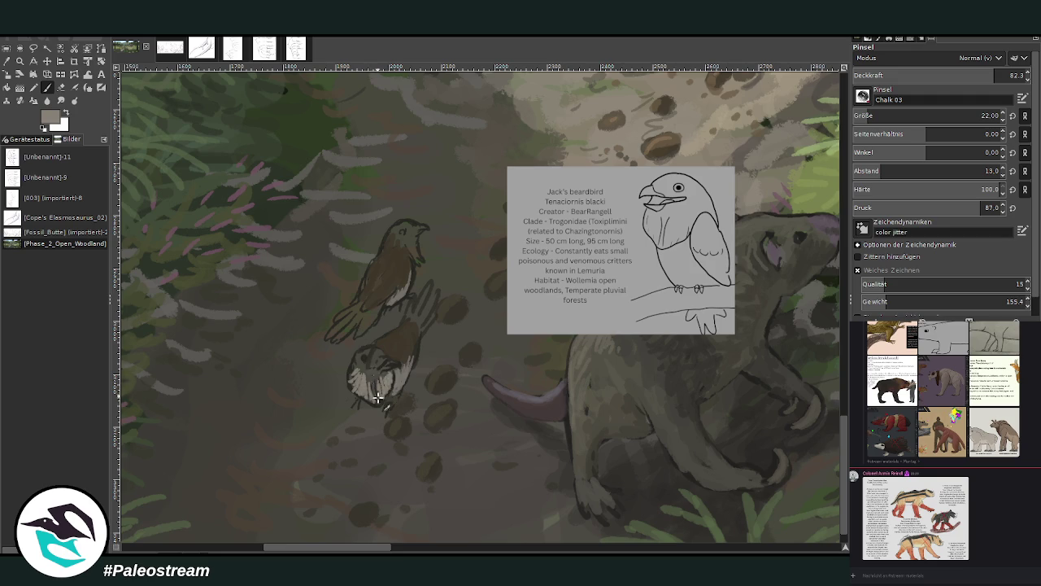
pyautogui.moveTo(417, 263); pyautogui.dragTo(406, 238)
pyautogui.moveTo(400, 235); pyautogui.dragTo(413, 259)
pyautogui.moveTo(367, 359); pyautogui.dragTo(363, 389)
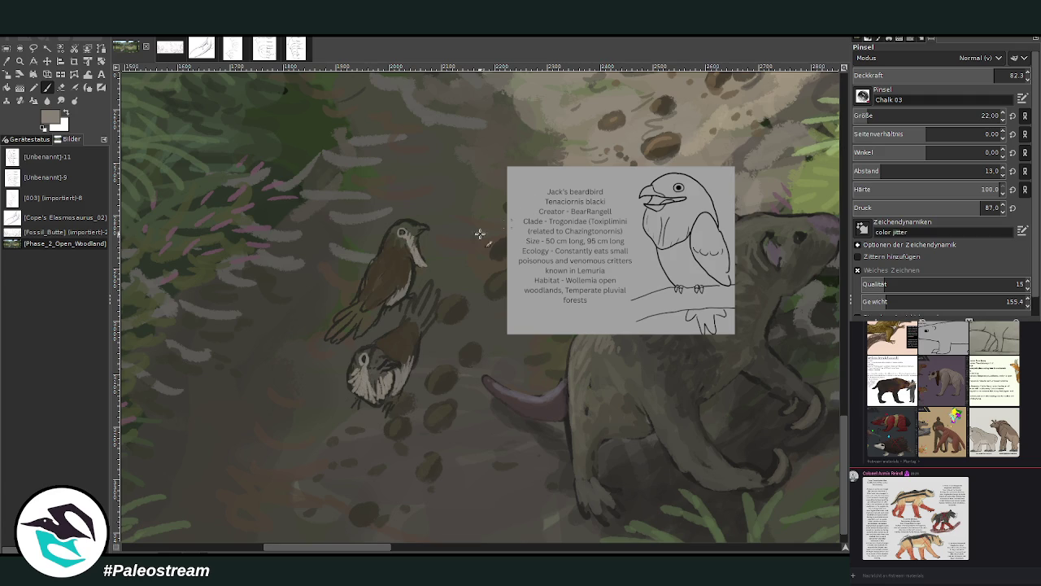
# Darken the birds' chests, crown and face with sampled browns; repaint the upper tail grey-brown.
pyautogui.keyDown('ctrl'); pyautogui.click(817, 304); pyautogui.keyUp('ctrl')
pyautogui.keyDown('ctrl'); pyautogui.click(818, 323); pyautogui.keyUp('ctrl')
pyautogui.moveTo(374, 376)
pyautogui.mouseDown()
pyautogui.moveTo(381, 407)
pyautogui.moveTo(371, 363)
pyautogui.moveTo(376, 370)
pyautogui.mouseUp()
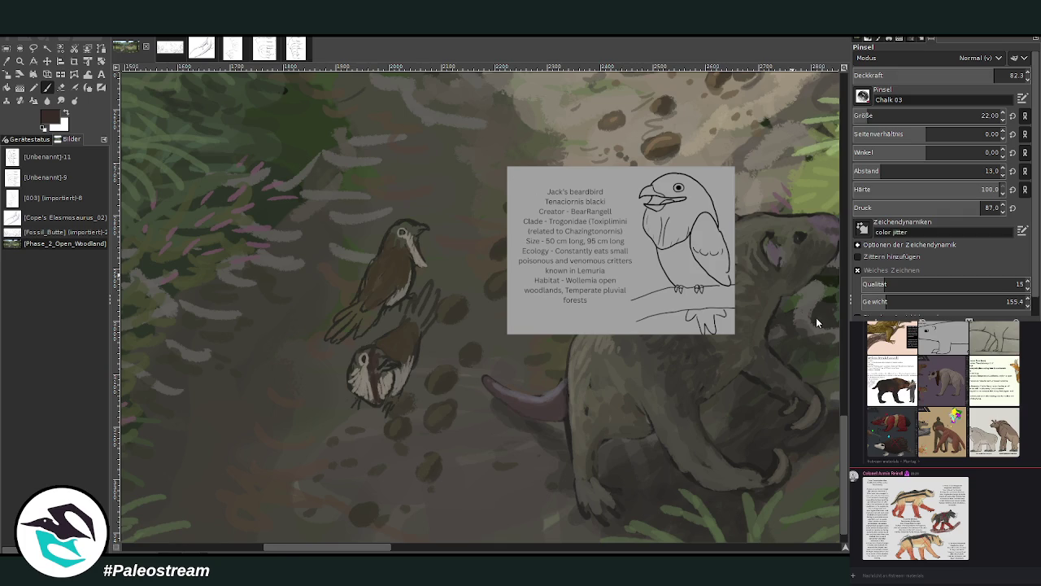
pyautogui.moveTo(387, 346); pyautogui.dragTo(354, 363)
pyautogui.moveTo(401, 223); pyautogui.dragTo(384, 253)
pyautogui.keyDown('ctrl'); pyautogui.click(824, 325); pyautogui.keyUp('ctrl')
pyautogui.keyDown('ctrl'); pyautogui.click(822, 316); pyautogui.keyUp('ctrl')
pyautogui.moveTo(363, 319)
pyautogui.mouseDown()
pyautogui.moveTo(374, 330)
pyautogui.moveTo(350, 322)
pyautogui.moveTo(333, 337)
pyautogui.moveTo(353, 301)
pyautogui.moveTo(335, 340)
pyautogui.mouseUp()
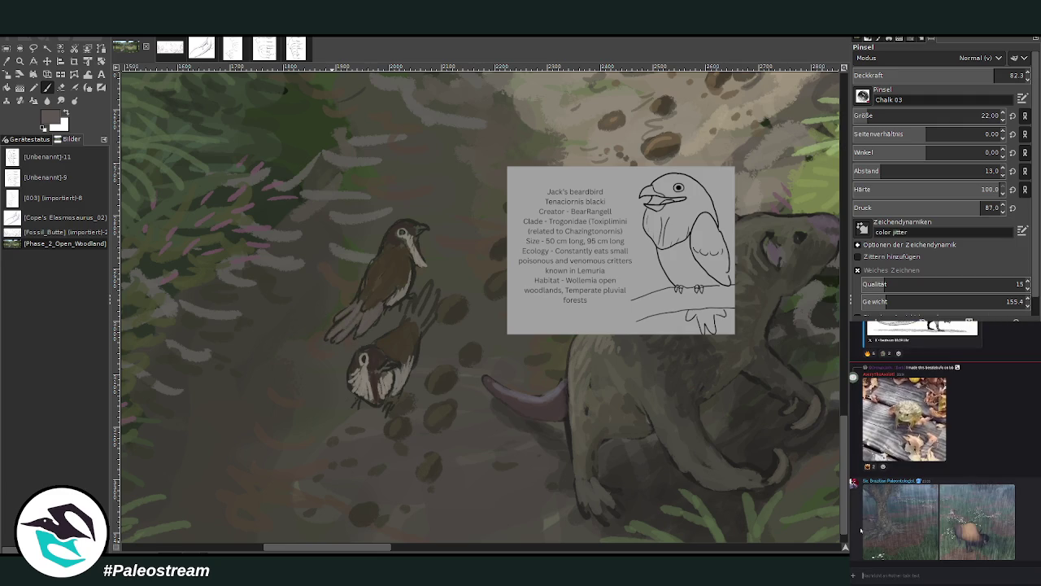
# Browse the shared forest images in the chat and switch channels.
pyautogui.click(871, 539)
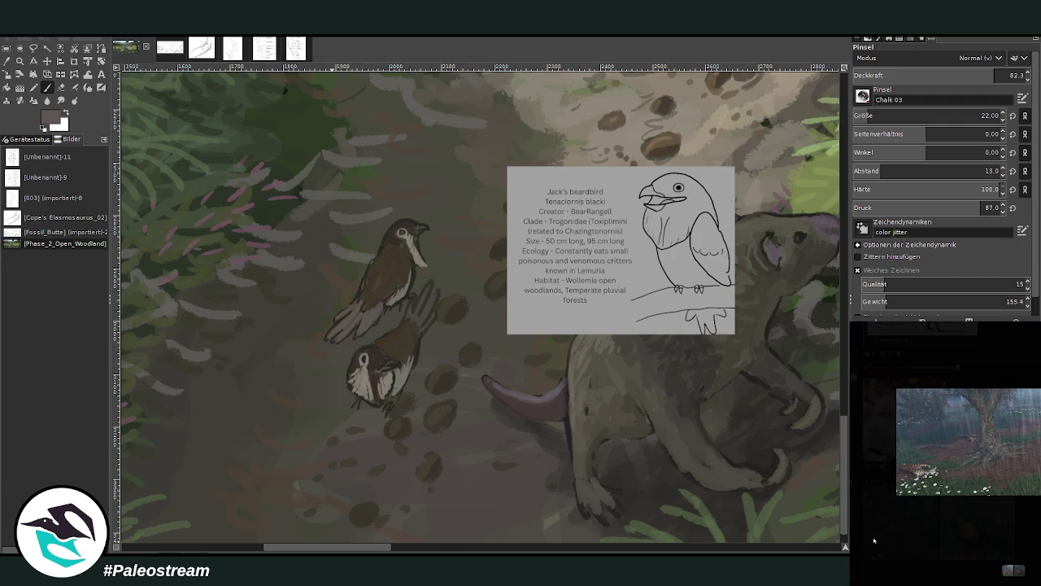
pyautogui.click(876, 539)
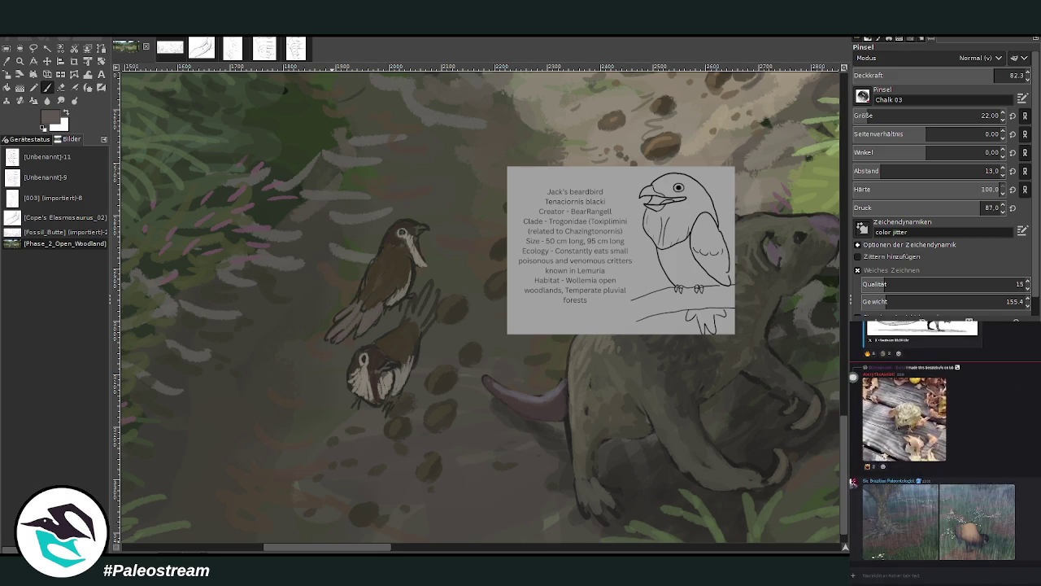
pyautogui.click(871, 544)
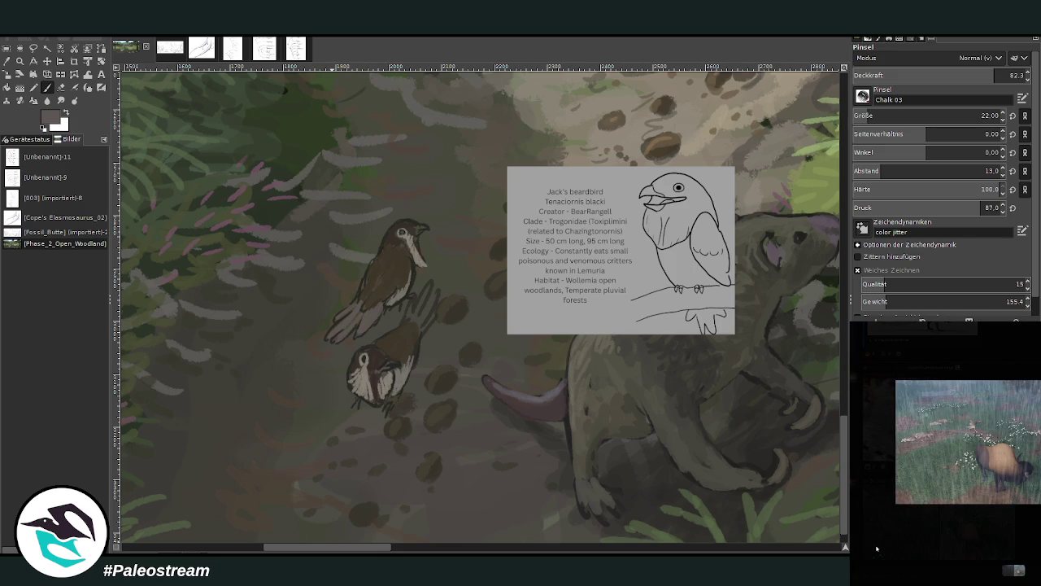
pyautogui.click(884, 547)
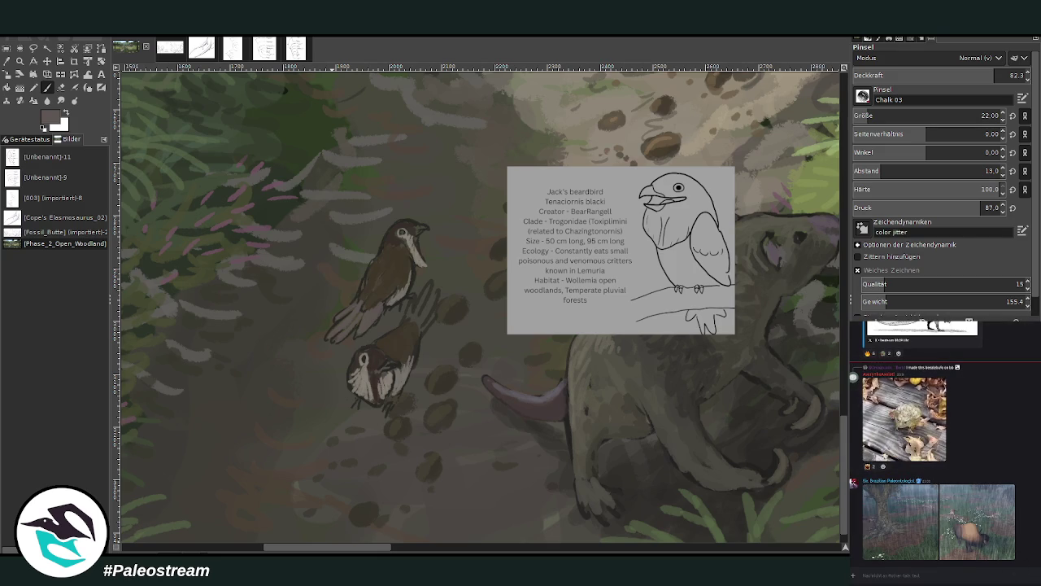
pyautogui.hotkey('alt', 'Down')
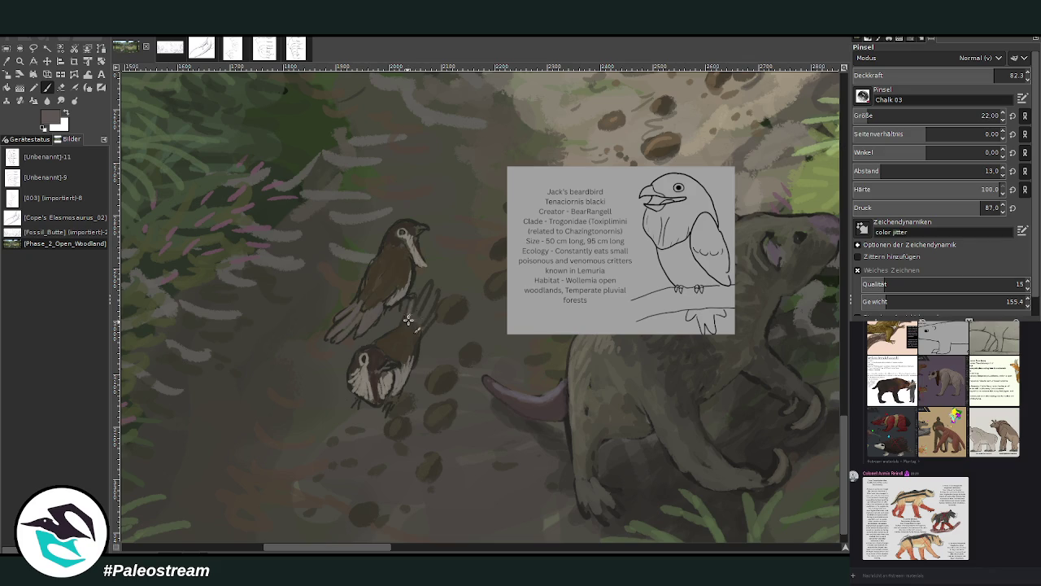
# Tint both birds' chests, heads and backs reddish-brown at 42.6 opacity.
pyautogui.moveTo(422, 308)
pyautogui.mouseDown()
pyautogui.moveTo(431, 321)
pyautogui.moveTo(432, 309)
pyautogui.moveTo(427, 330)
pyautogui.moveTo(415, 326)
pyautogui.moveTo(423, 297)
pyautogui.mouseUp()
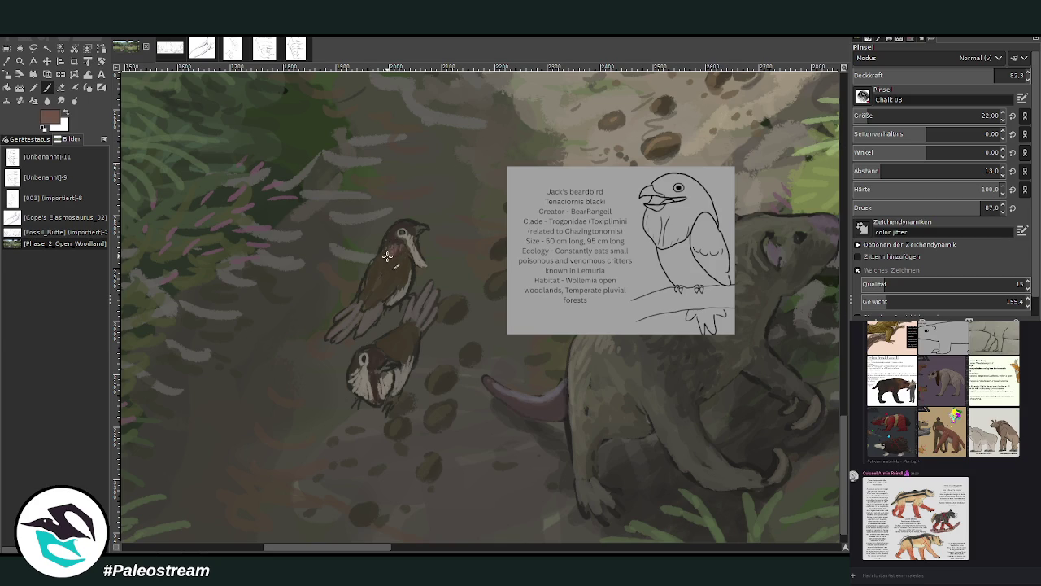
pyautogui.moveTo(387, 248); pyautogui.dragTo(412, 260)
pyautogui.click(926, 75)
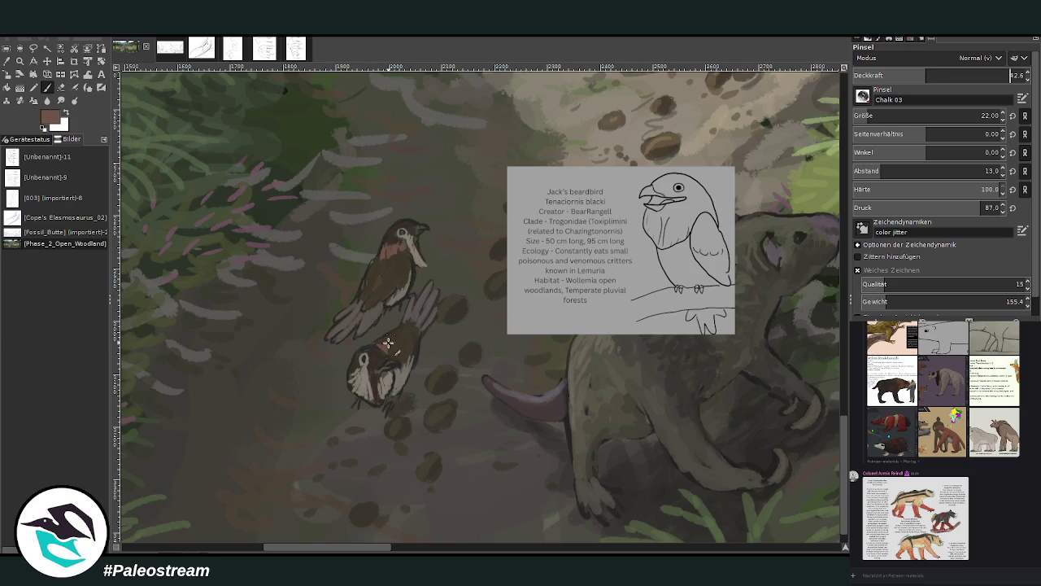
pyautogui.moveTo(377, 344); pyautogui.dragTo(395, 354)
pyautogui.moveTo(378, 270); pyautogui.dragTo(402, 255)
# Refine the birds' heads, throats, bellies and wings at about 87 opacity.
pyautogui.click(953, 71)
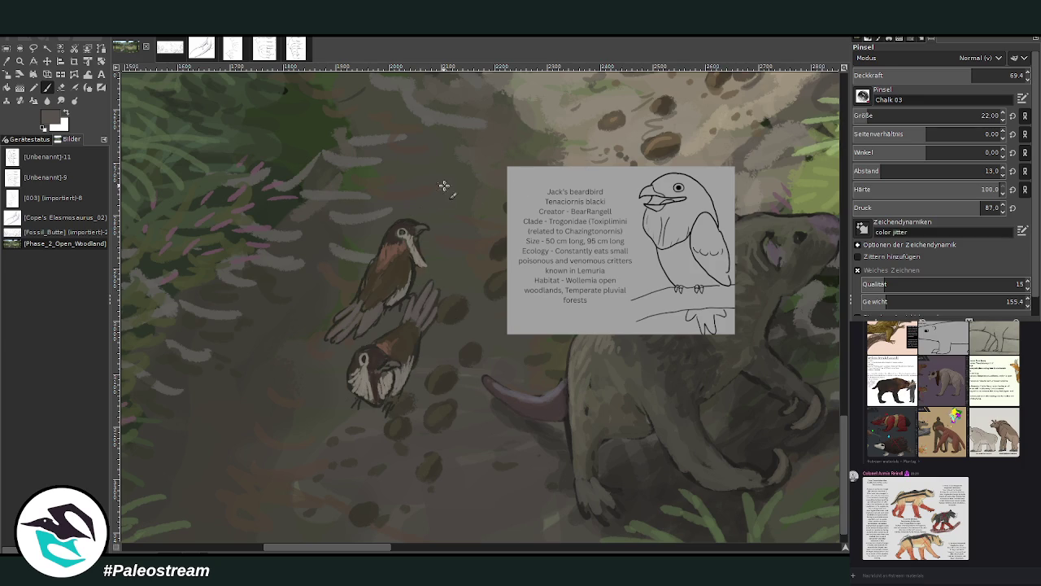
pyautogui.click(1009, 75)
pyautogui.moveTo(385, 239); pyautogui.dragTo(375, 260)
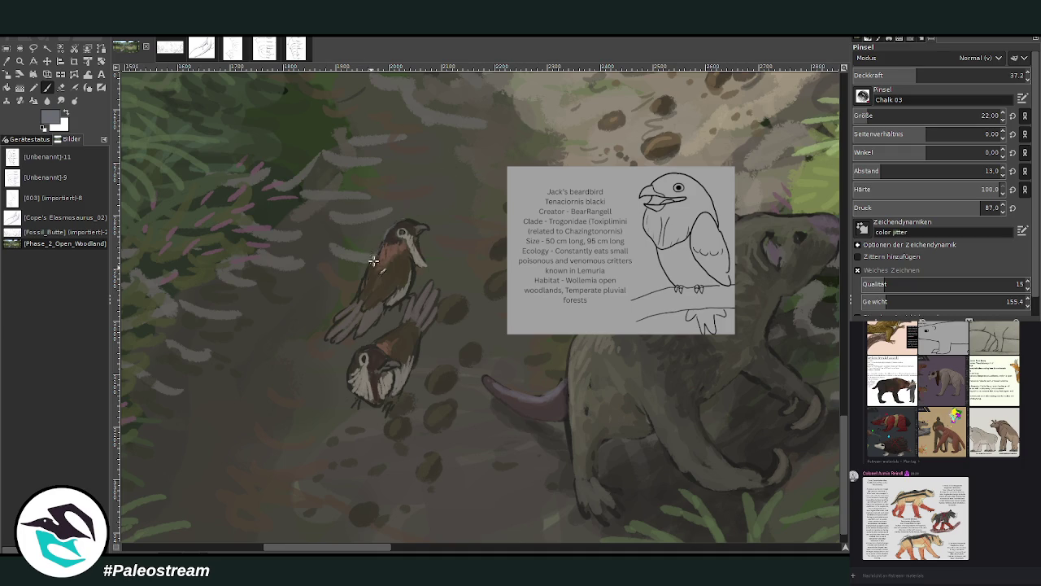
pyautogui.moveTo(357, 307)
pyautogui.mouseDown()
pyautogui.moveTo(389, 274)
pyautogui.moveTo(374, 300)
pyautogui.mouseUp()
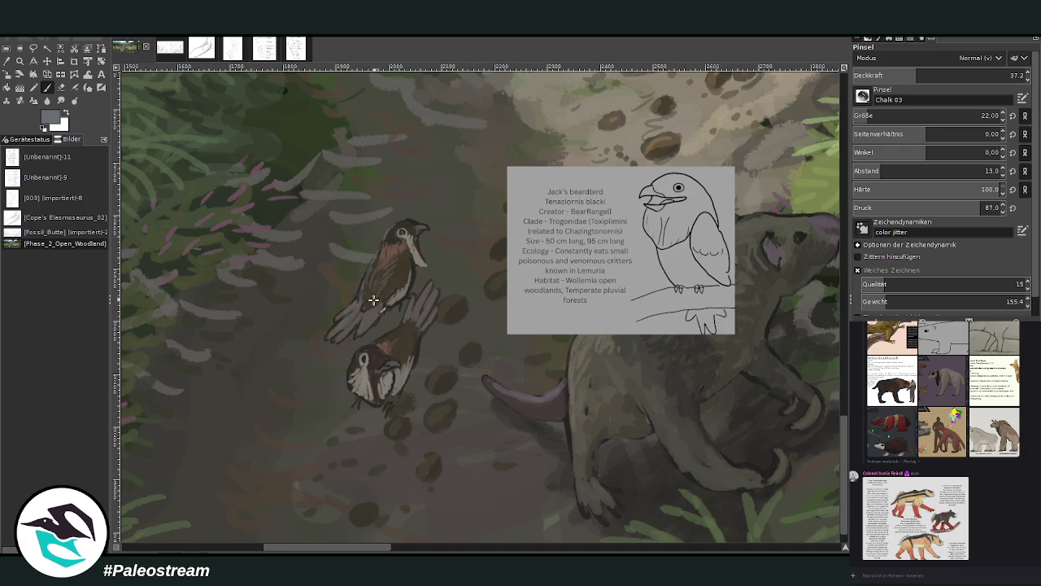
pyautogui.moveTo(390, 249)
pyautogui.mouseDown()
pyautogui.moveTo(406, 216)
pyautogui.moveTo(386, 233)
pyautogui.mouseUp()
pyautogui.moveTo(370, 350)
pyautogui.mouseDown()
pyautogui.moveTo(365, 364)
pyautogui.moveTo(400, 326)
pyautogui.mouseUp()
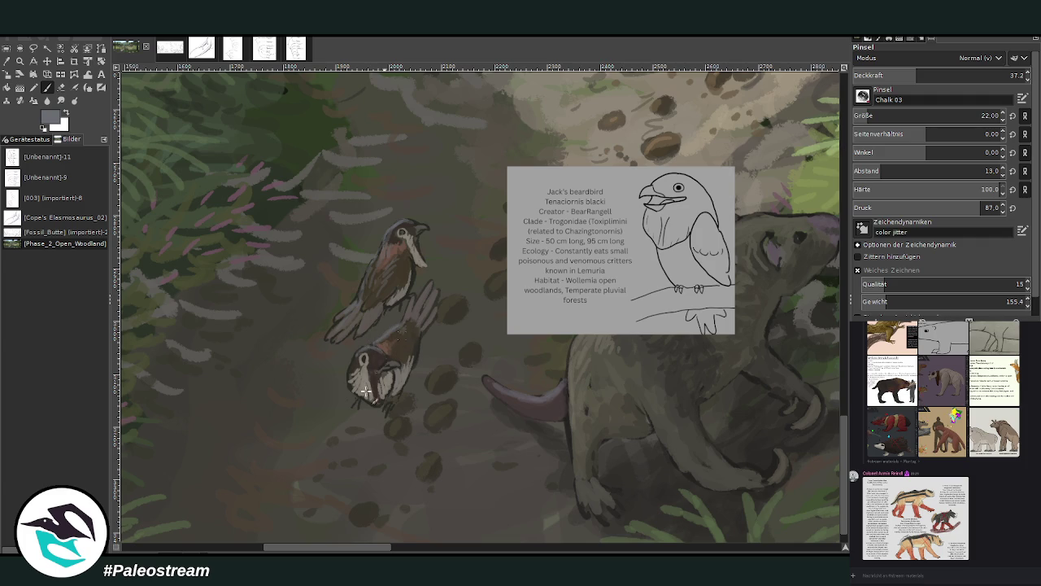
# Sample dark brown and grey-green near the birds and paint the upper breast and lower back.
pyautogui.click(6, 61)
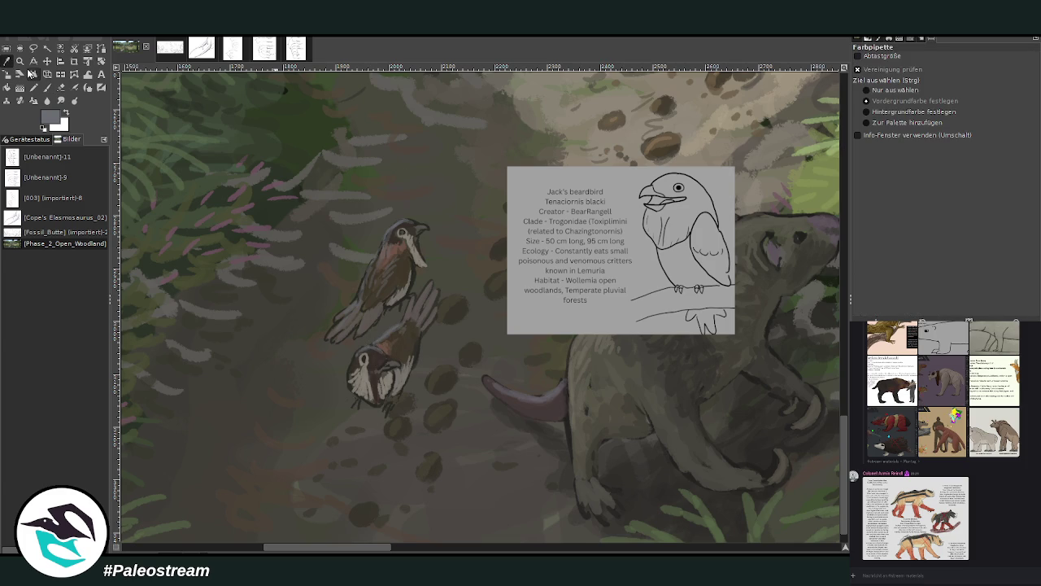
pyautogui.click(406, 276)
pyautogui.click(403, 285)
pyautogui.press('p')
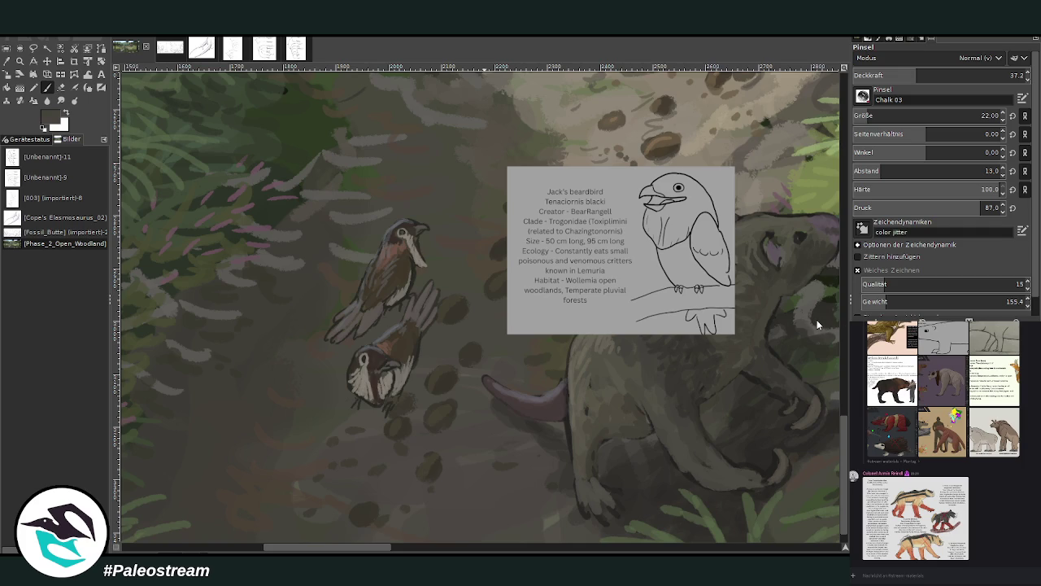
pyautogui.click(950, 75)
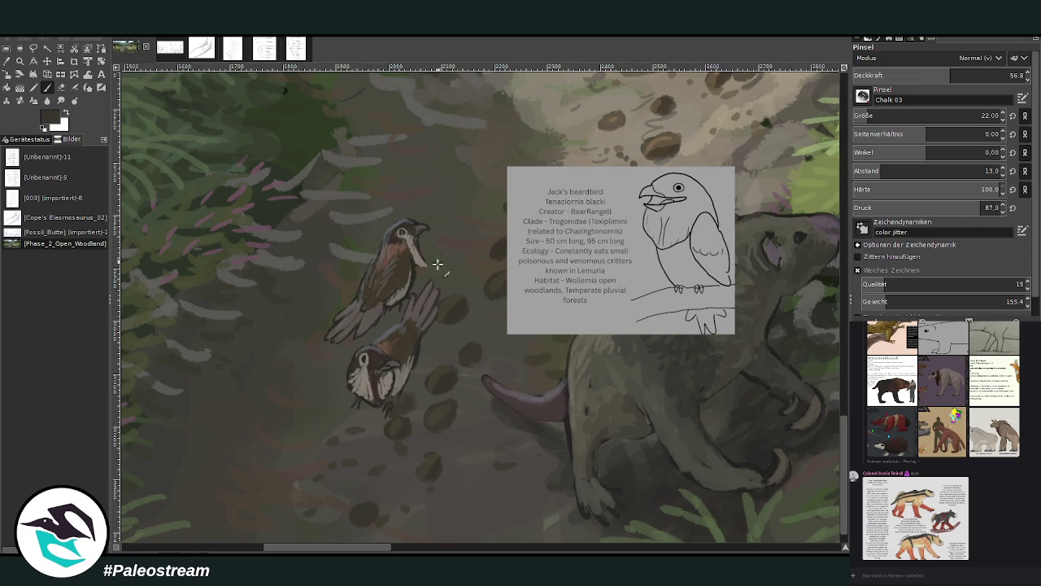
pyautogui.moveTo(412, 244); pyautogui.dragTo(422, 269)
pyautogui.click(994, 75)
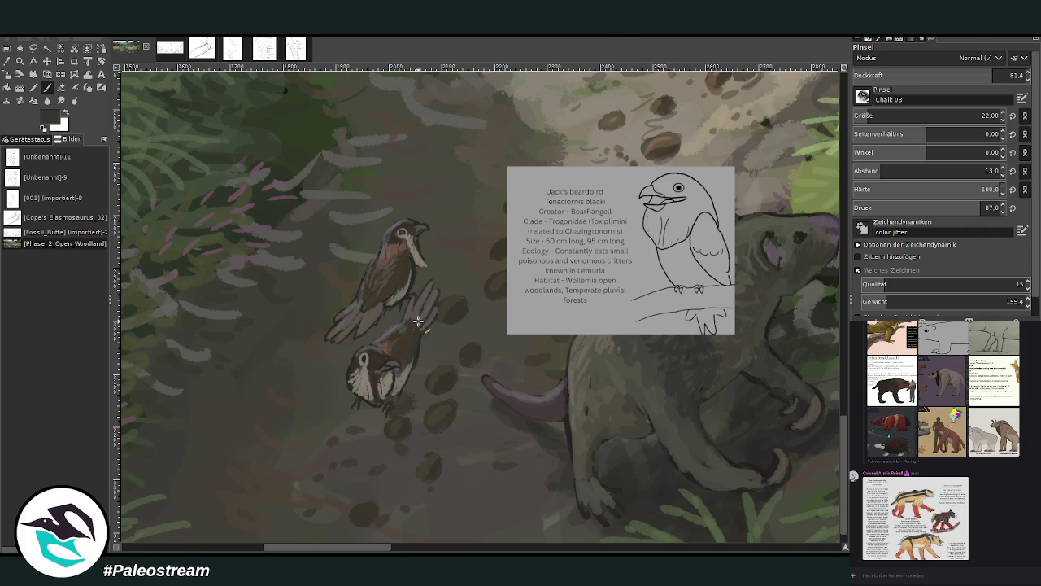
pyautogui.moveTo(412, 310); pyautogui.dragTo(385, 342)
# Paint lighter feathers on the upper bird's tail with a size 27 brush.
pyautogui.scroll(5, 865, 116)
pyautogui.click(980, 75)
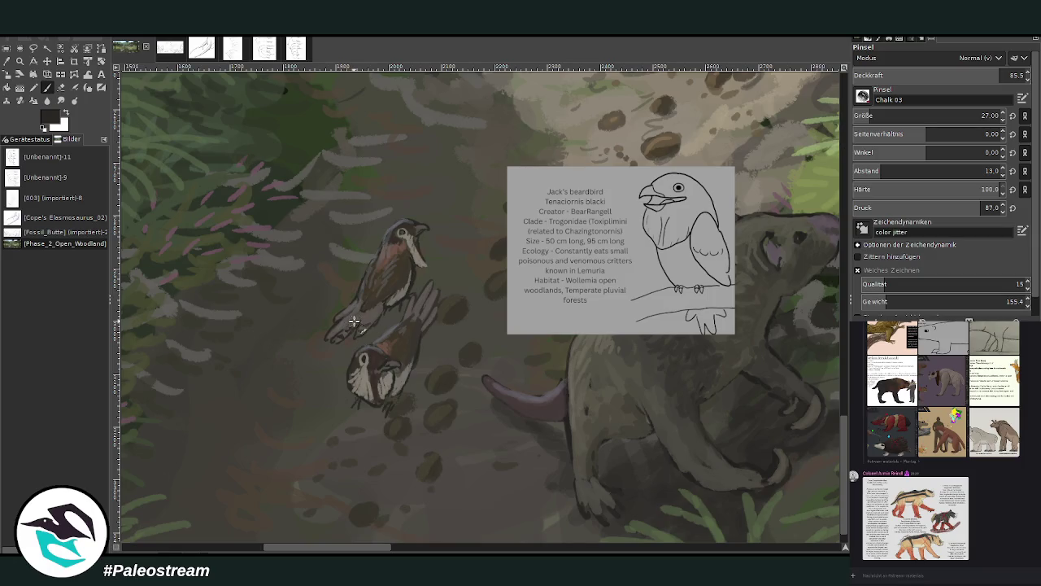
pyautogui.moveTo(338, 331); pyautogui.dragTo(345, 315)
# Set the brush to size 56 and 67.5 opacity and sample a ground colour.
pyautogui.press('o')
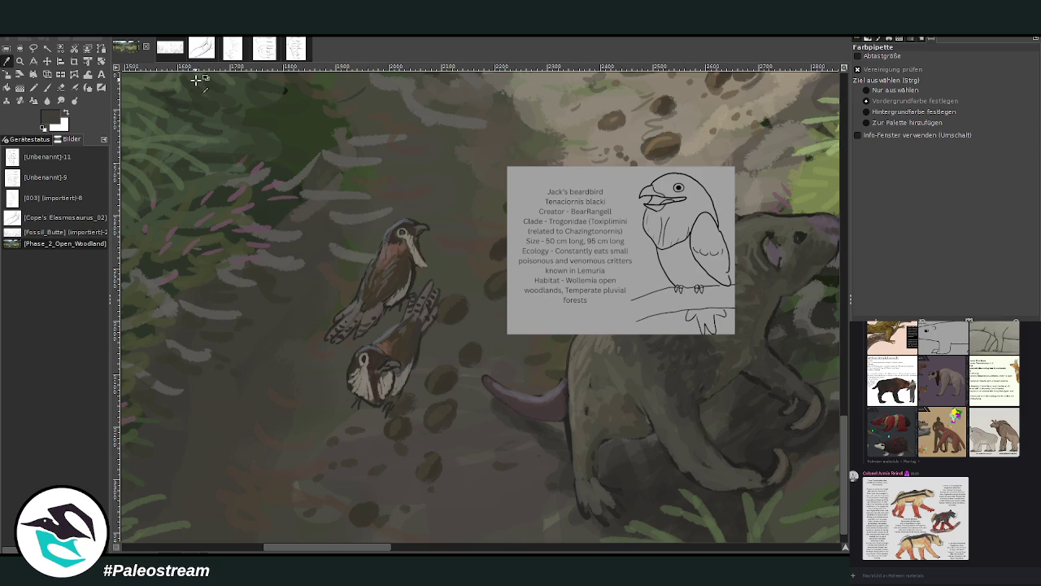
pyautogui.click(47, 87)
pyautogui.moveTo(928, 115); pyautogui.dragTo(981, 116)
pyautogui.moveTo(1009, 75); pyautogui.dragTo(968, 74)
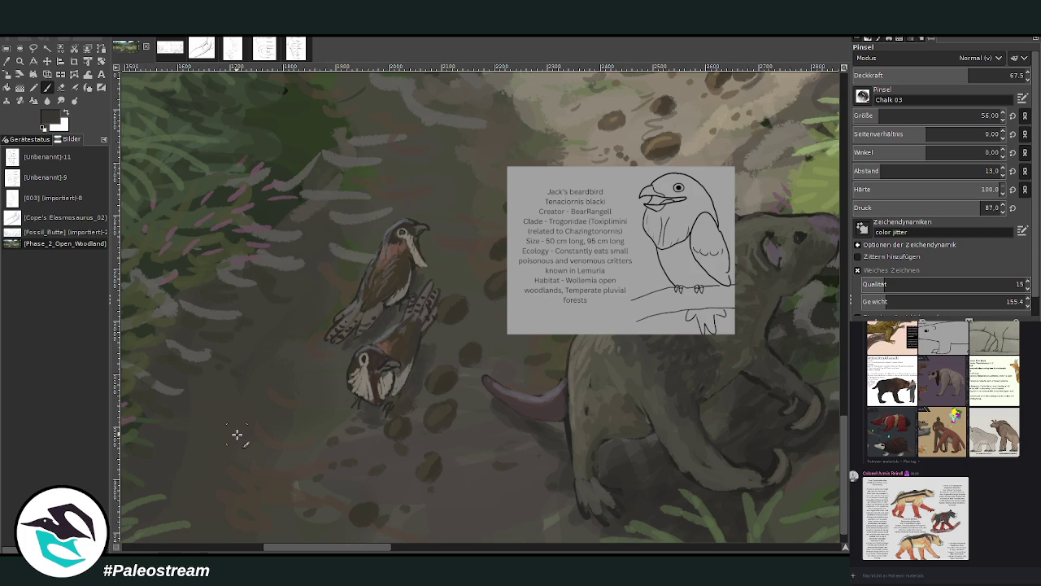
pyautogui.press('o')
pyautogui.click(607, 400)
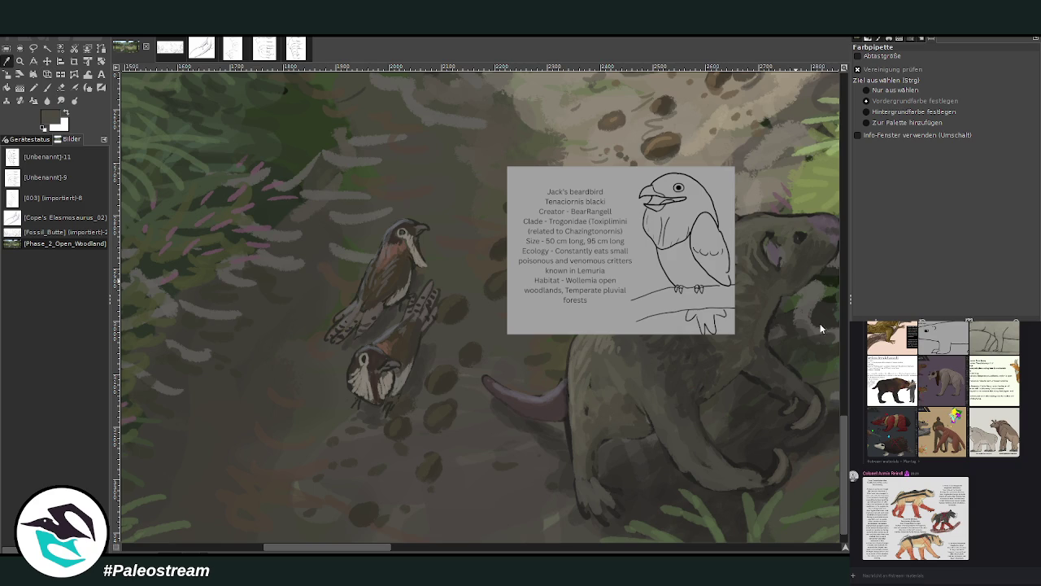
pyautogui.press('p')
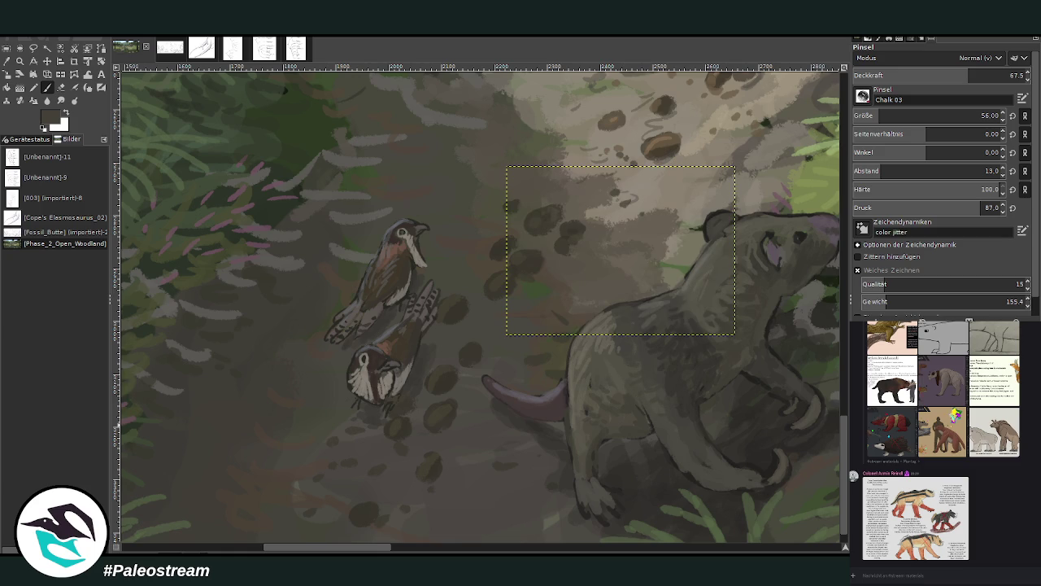
# Pan right to the grey mammal beside the path and reduce the brush from 56 to 38.
pyautogui.moveTo(389, 547); pyautogui.dragTo(430, 547)
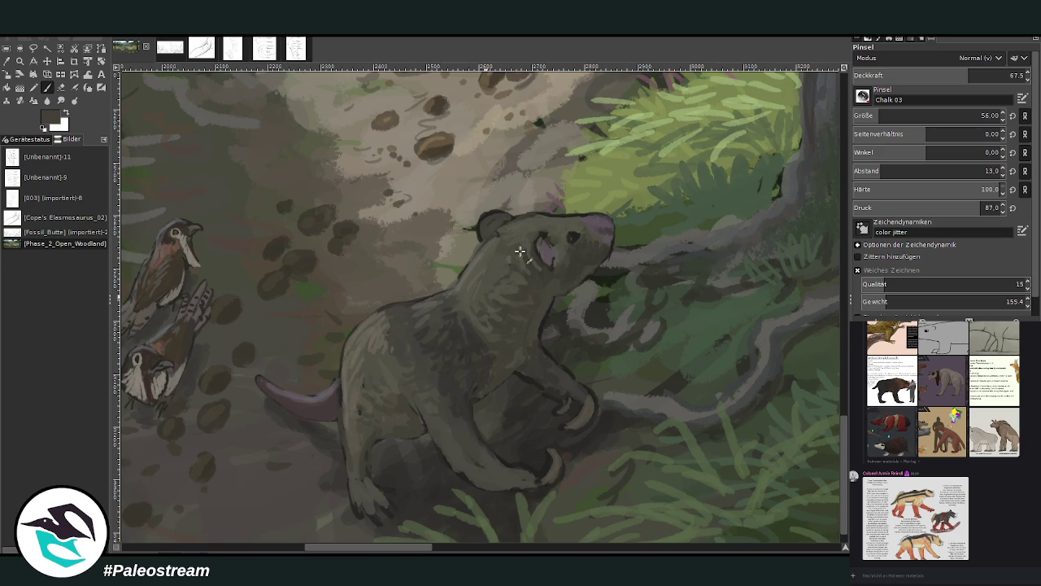
pyautogui.press('[')
pyautogui.press('[')
pyautogui.press('[')
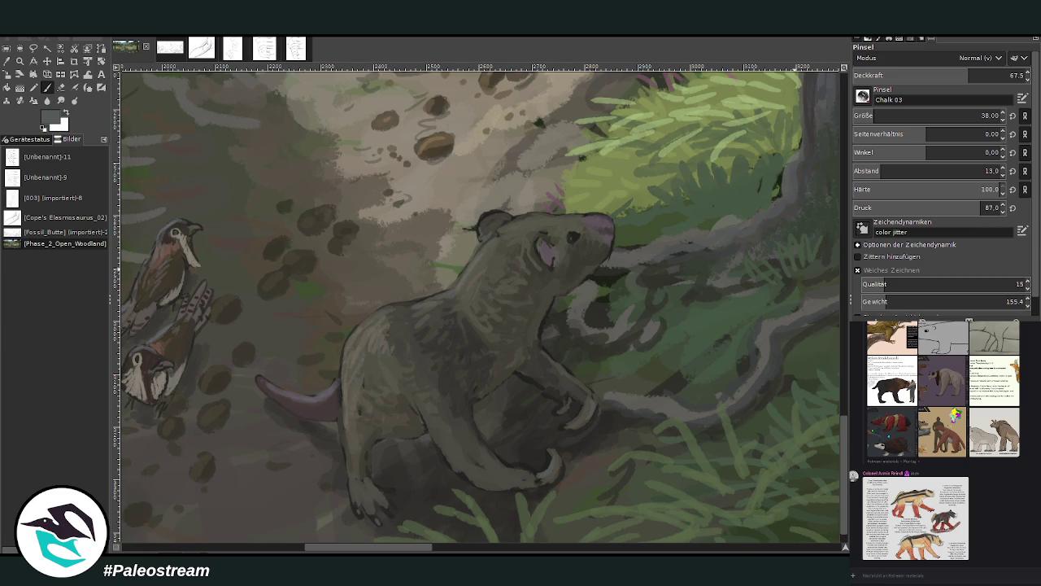
pyautogui.press('-')
pyautogui.press('-')
pyautogui.press('-')
pyautogui.press('-')
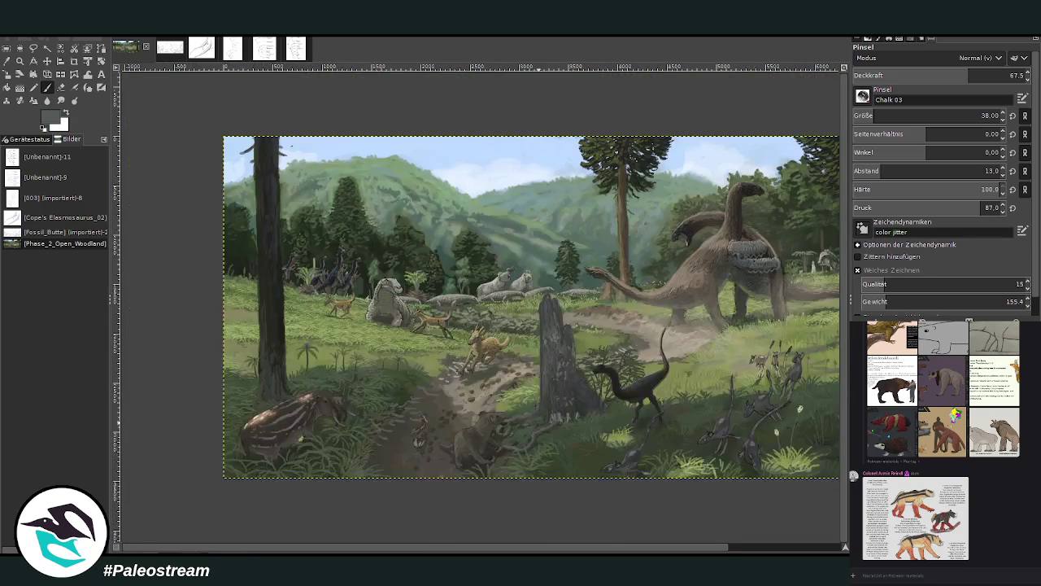
# Copy the Gilded-Nun Creeper reference sheet from the chat and paste it into the panorama.
pyautogui.hscroll(3, 405, 551)
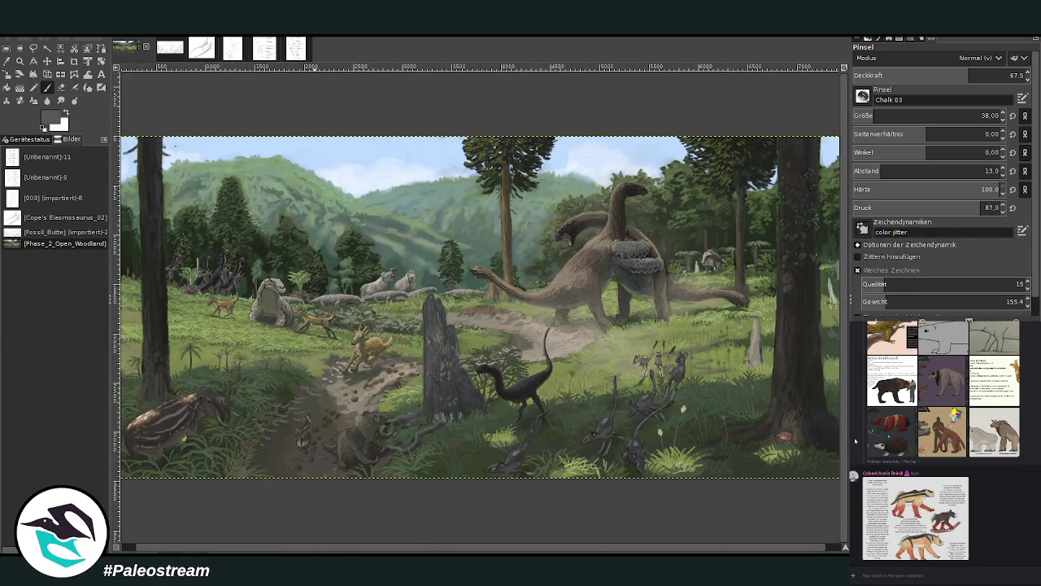
pyautogui.scroll(10, 855, 440)
pyautogui.scroll(3, 854, 439)
pyautogui.click(867, 514)
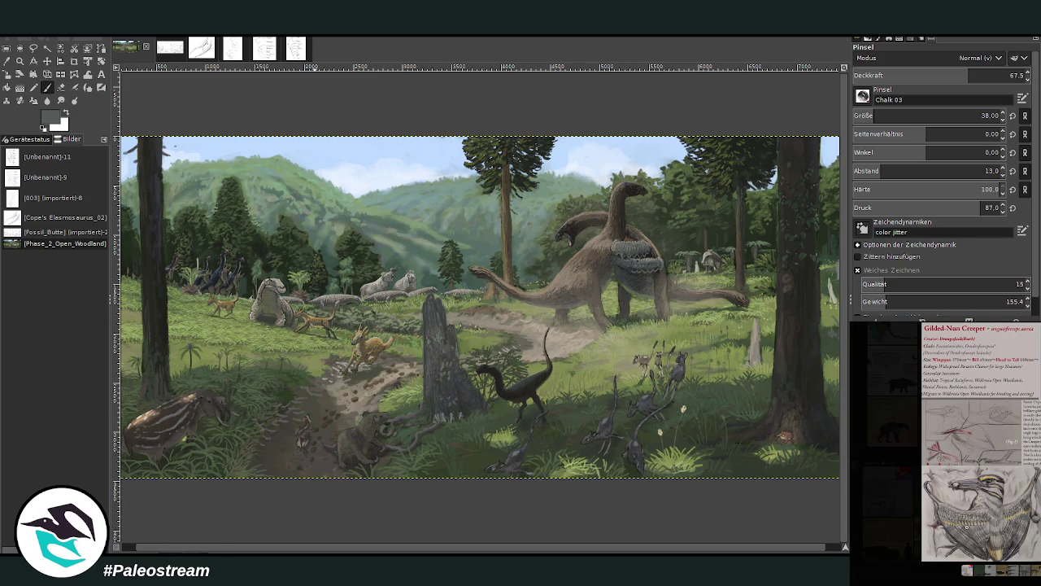
pyautogui.rightClick(1003, 503)
pyautogui.click(1009, 510)
pyautogui.press('Escape')
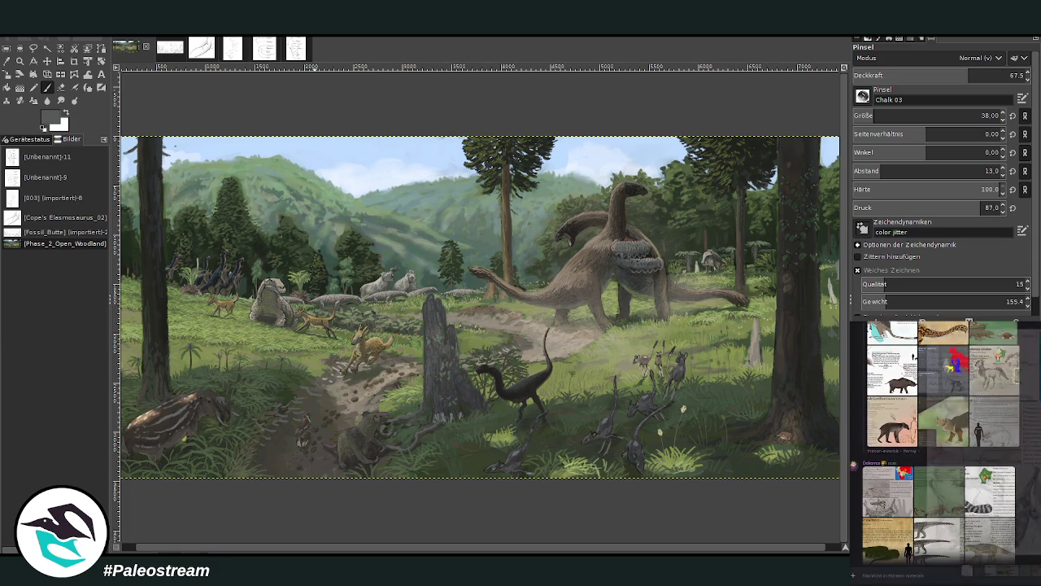
pyautogui.press('m')
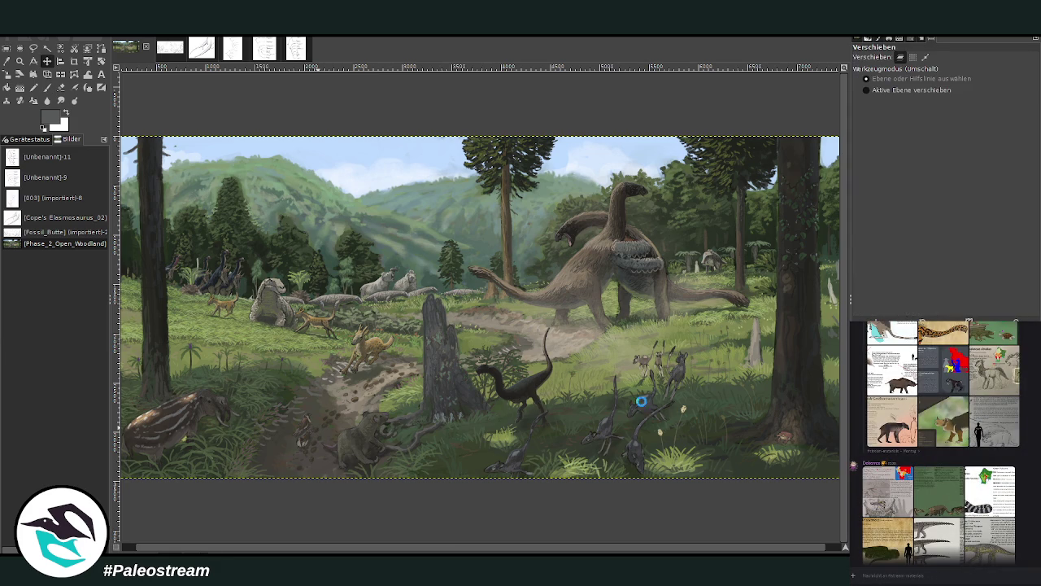
pyautogui.hotkey('ctrl', 'v')
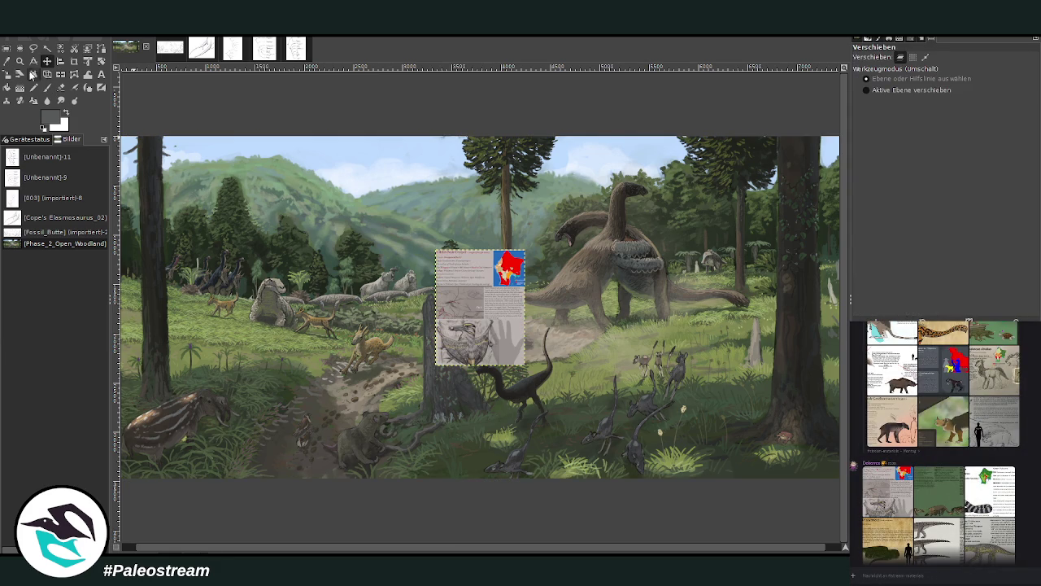
# Shift the pasted sheet left and crop it to the creeper drawing at its bottom.
pyautogui.moveTo(470, 332)
pyautogui.mouseDown()
pyautogui.moveTo(255, 370)
pyautogui.moveTo(261, 352)
pyautogui.mouseUp()
pyautogui.click(23, 73)
pyautogui.click(19, 60)
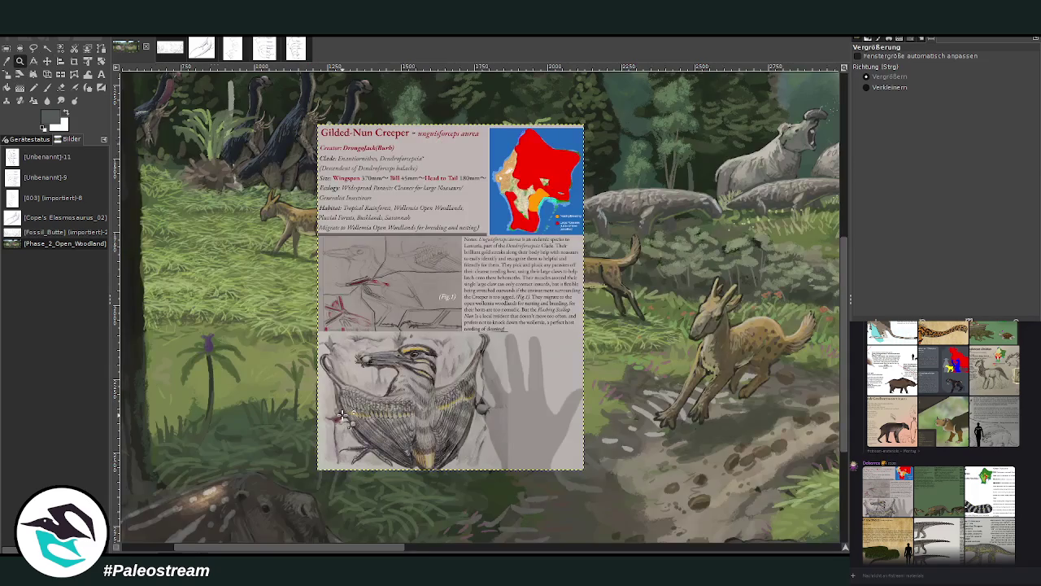
pyautogui.click(285, 340)
pyautogui.click(74, 61)
pyautogui.moveTo(311, 335); pyautogui.dragTo(503, 470)
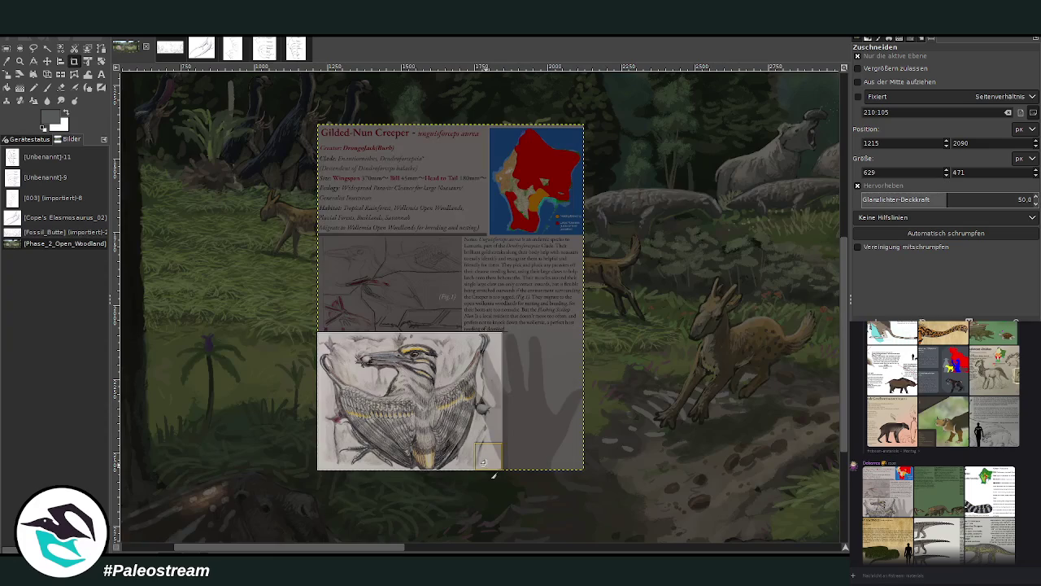
pyautogui.click(414, 374)
# Move the cropped creeper drawing onto the tapir's flank and zoom in on it.
pyautogui.scroll(-3, 302, 390)
pyautogui.scroll(-2, 244, 406)
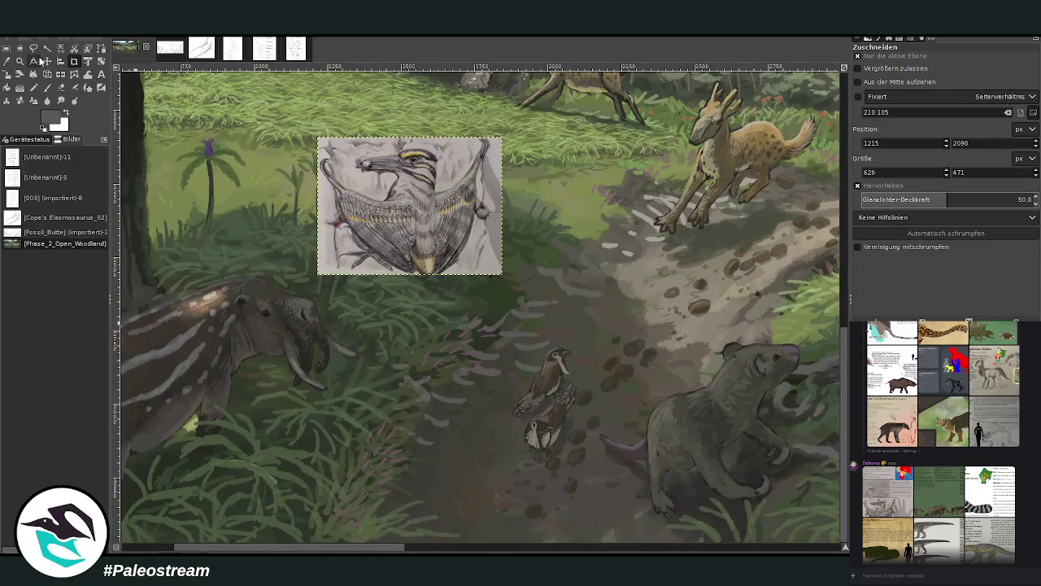
pyautogui.click(47, 61)
pyautogui.moveTo(338, 233); pyautogui.dragTo(249, 382)
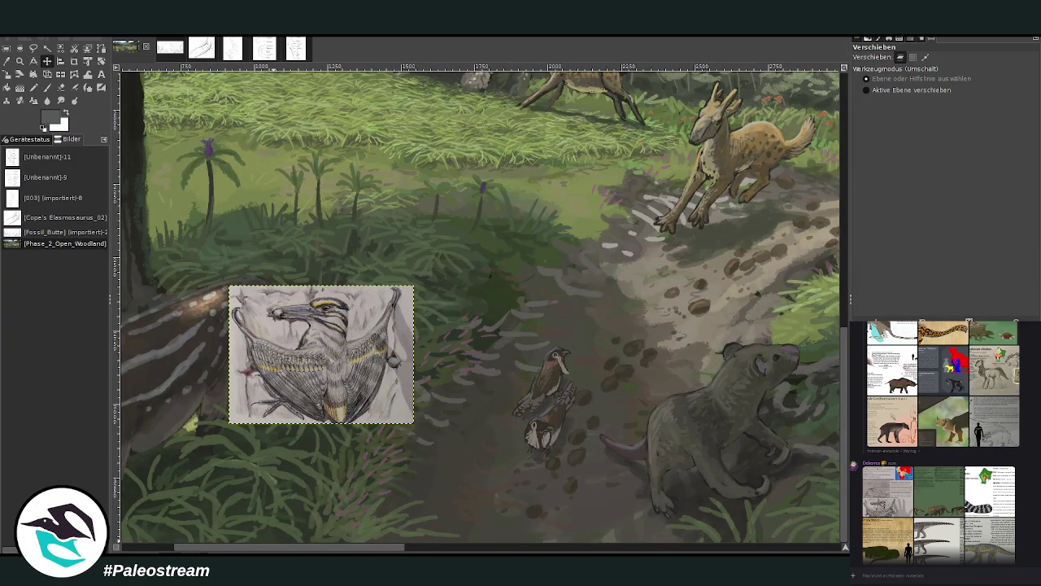
pyautogui.hscroll(-4, 392, 254)
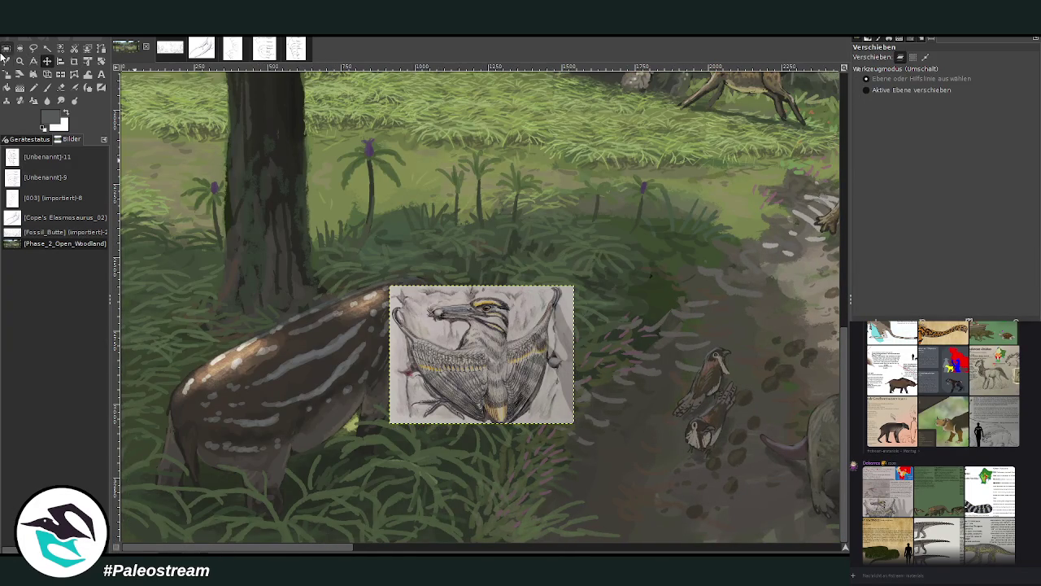
pyautogui.click(20, 61)
pyautogui.moveTo(168, 269); pyautogui.dragTo(416, 469)
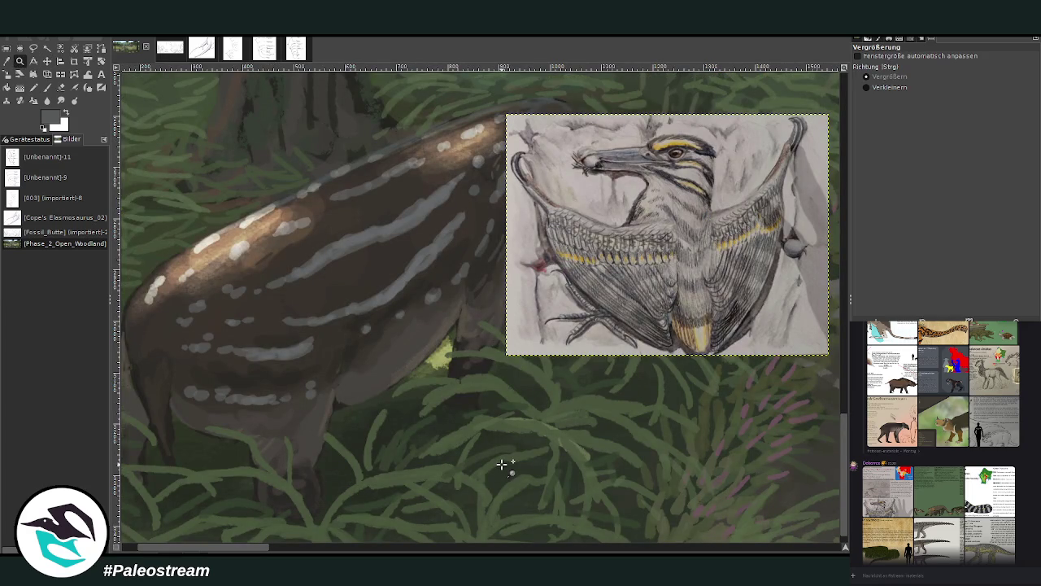
# Set the Paintbrush to black, size 20 and 87.4 opacity, hiding the layer boundary.
pyautogui.press('p')
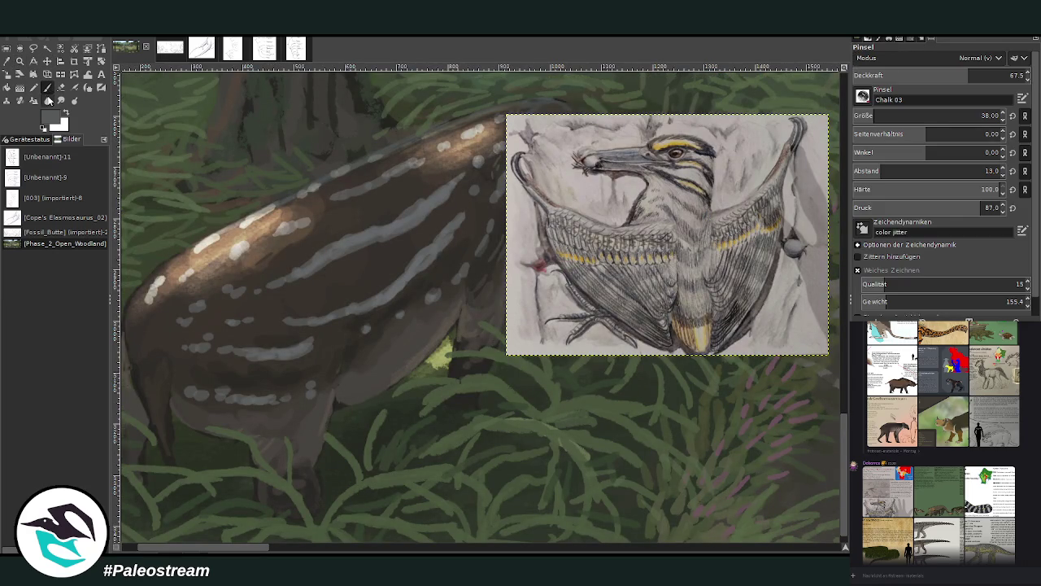
pyautogui.press('d')
pyautogui.moveTo(964, 76); pyautogui.dragTo(989, 76)
pyautogui.click(869, 117)
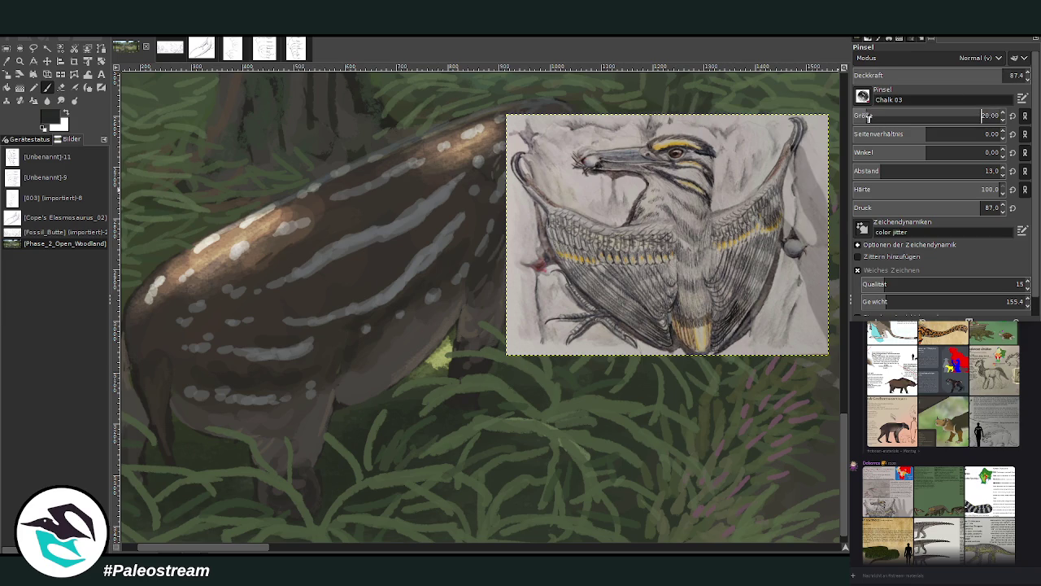
pyautogui.press('pagedown')
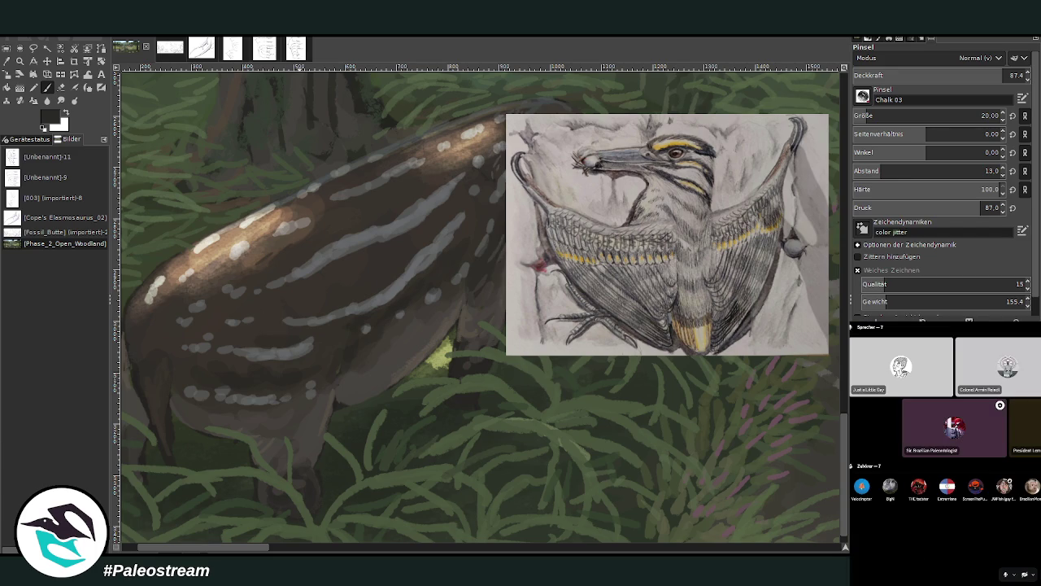
pyautogui.rightClick(1004, 486)
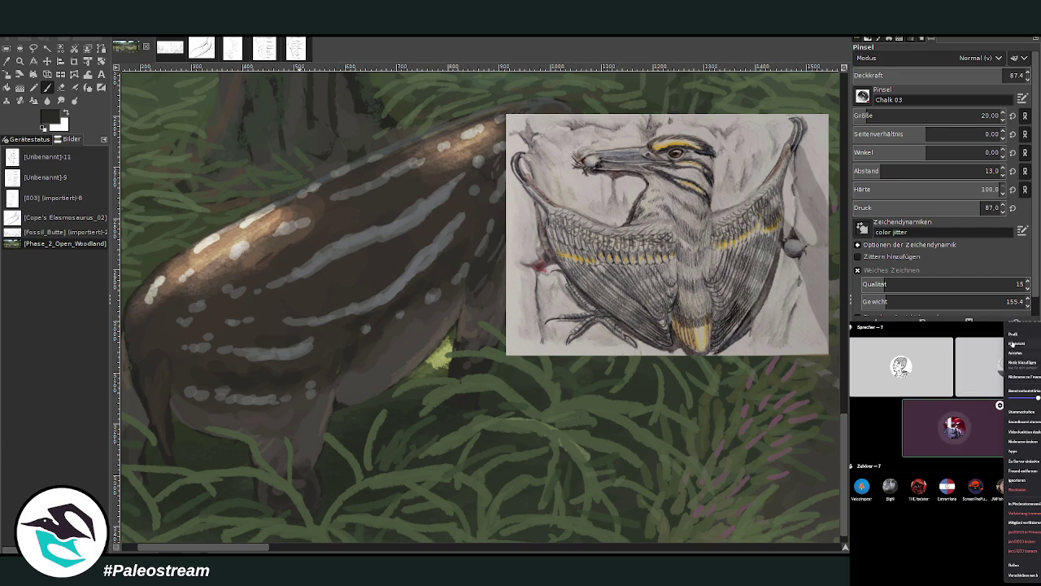
pyautogui.press('Escape')
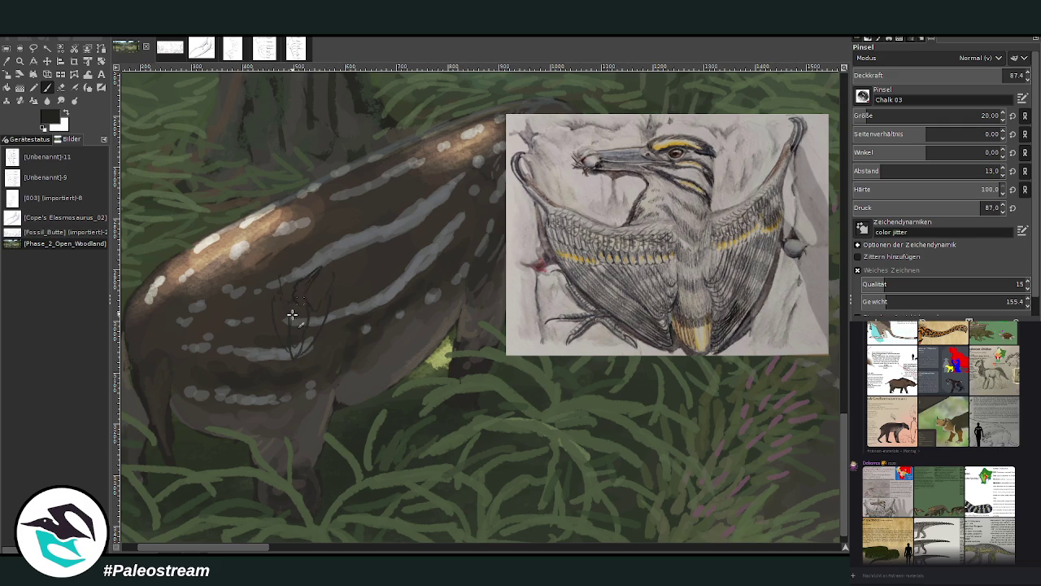
# Sketch the creeper's outline in dark strokes on the tapir's striped flank.
pyautogui.moveTo(309, 282); pyautogui.dragTo(295, 333)
pyautogui.moveTo(317, 310)
pyautogui.mouseDown()
pyautogui.moveTo(306, 330)
pyautogui.moveTo(318, 334)
pyautogui.mouseUp()
pyautogui.moveTo(314, 304); pyautogui.dragTo(330, 272)
pyautogui.click(7, 48)
# Select the creature sketch, scale it to 200×281 and clear the selection.
pyautogui.moveTo(263, 232); pyautogui.dragTo(360, 379)
pyautogui.click(267, 379)
pyautogui.click(250, 245)
pyautogui.moveTo(257, 247); pyautogui.dragTo(350, 376)
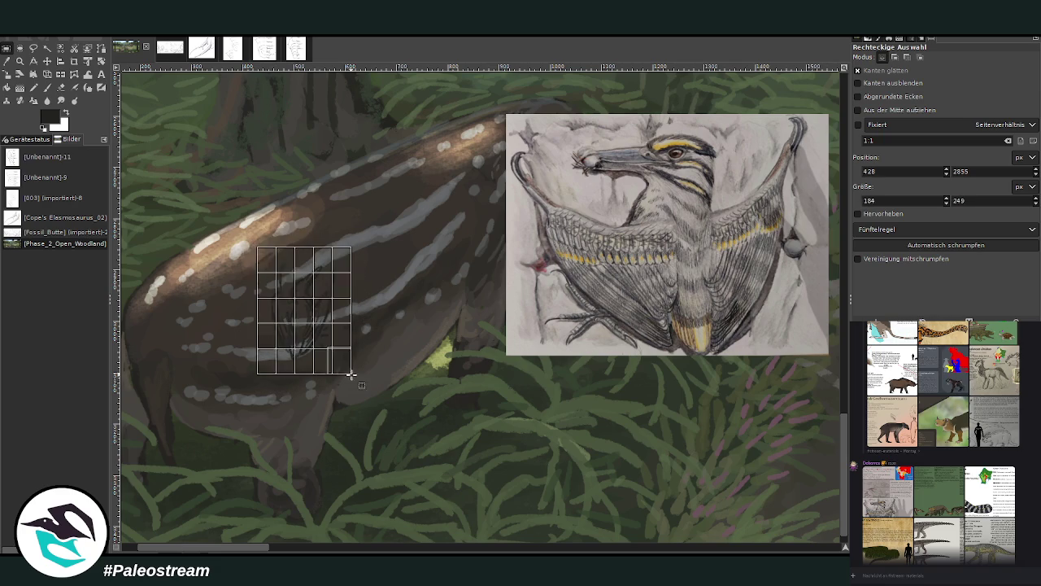
pyautogui.click(8, 75)
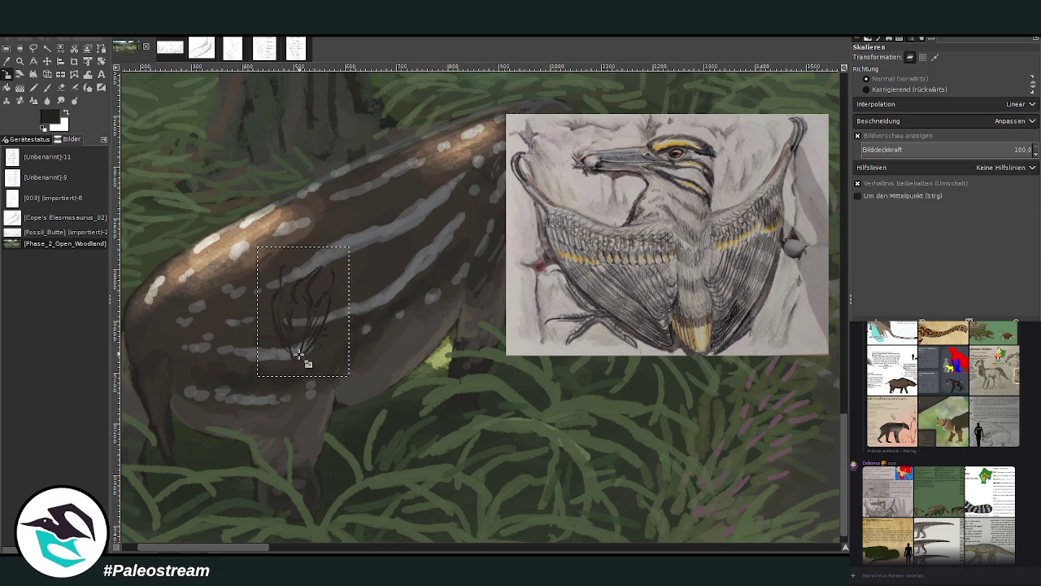
pyautogui.click(298, 351)
pyautogui.moveTo(259, 375); pyautogui.dragTo(246, 391)
pyautogui.moveTo(298, 318); pyautogui.dragTo(279, 320)
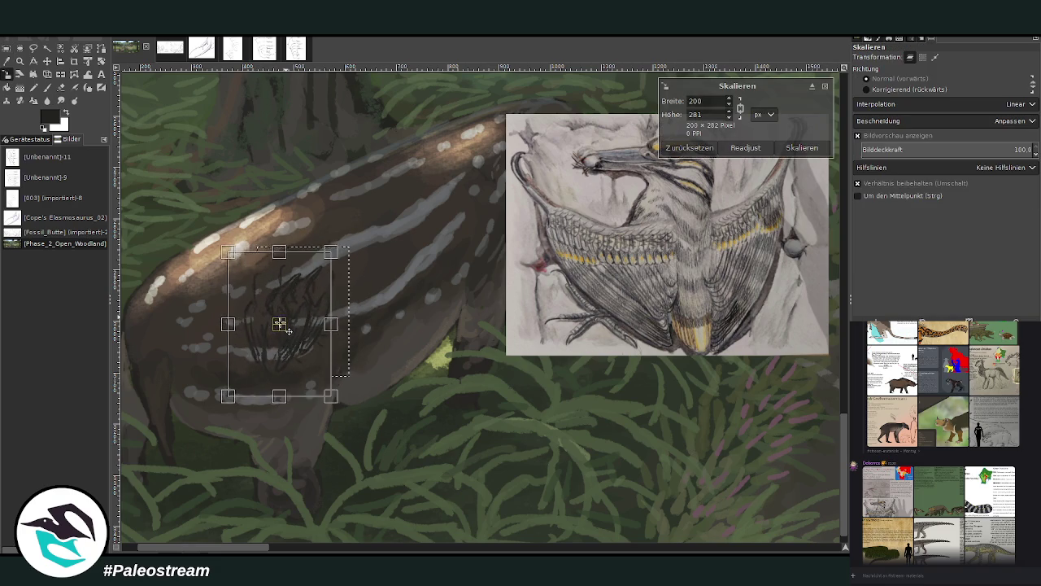
pyautogui.press('Return')
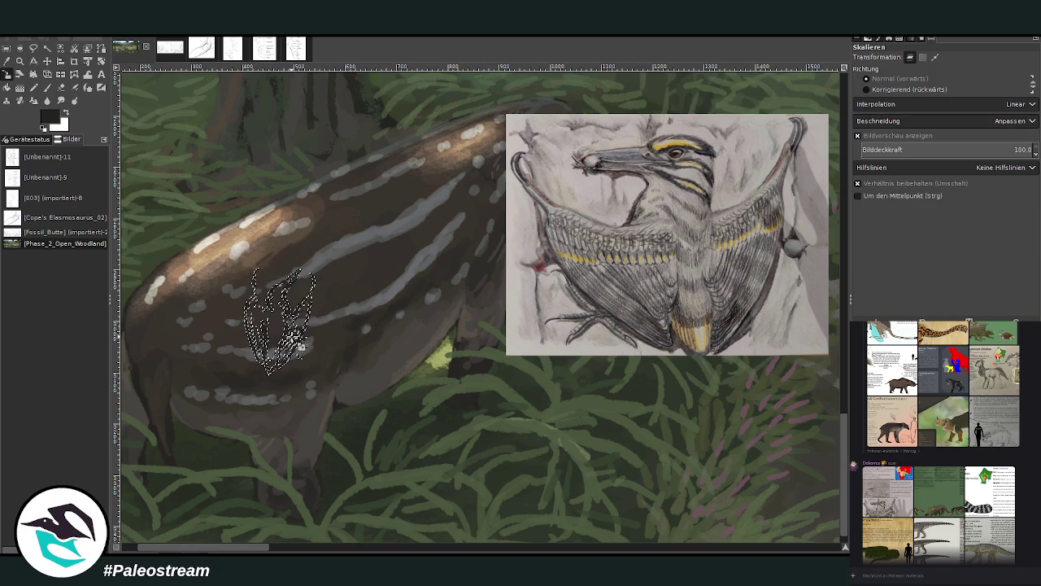
pyautogui.hotkey('ctrl', 'shift', 'a')
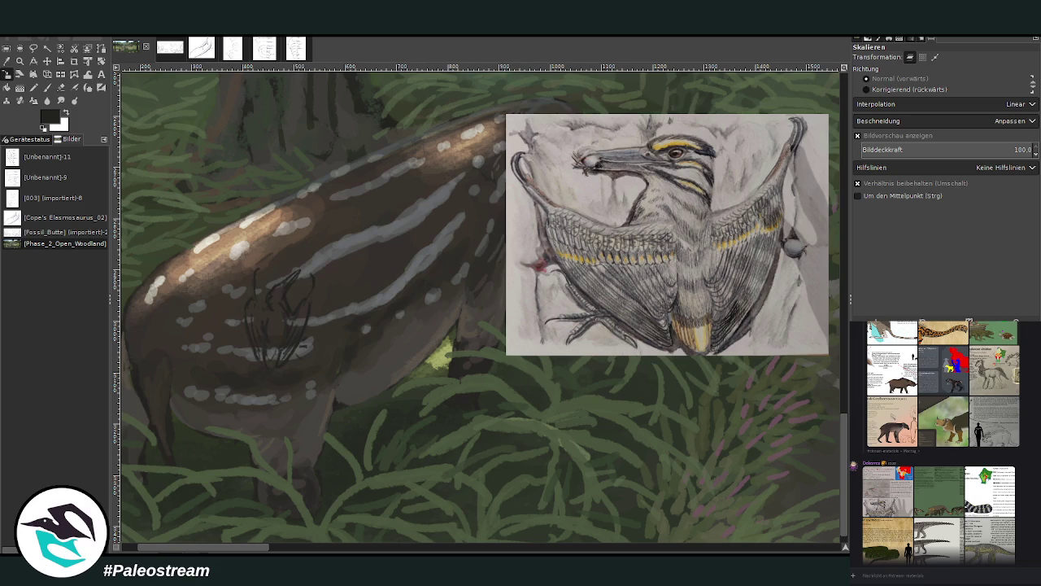
# Move the pterosaur reference closer to the sketch and zoom in on both.
pyautogui.click(36, 62)
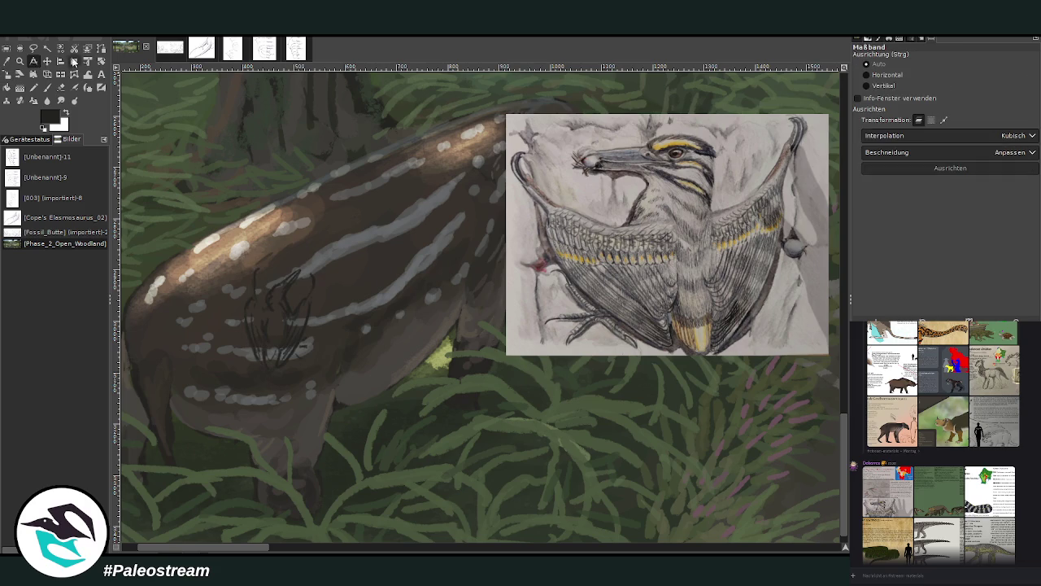
pyautogui.click(47, 61)
pyautogui.moveTo(536, 215); pyautogui.dragTo(416, 269)
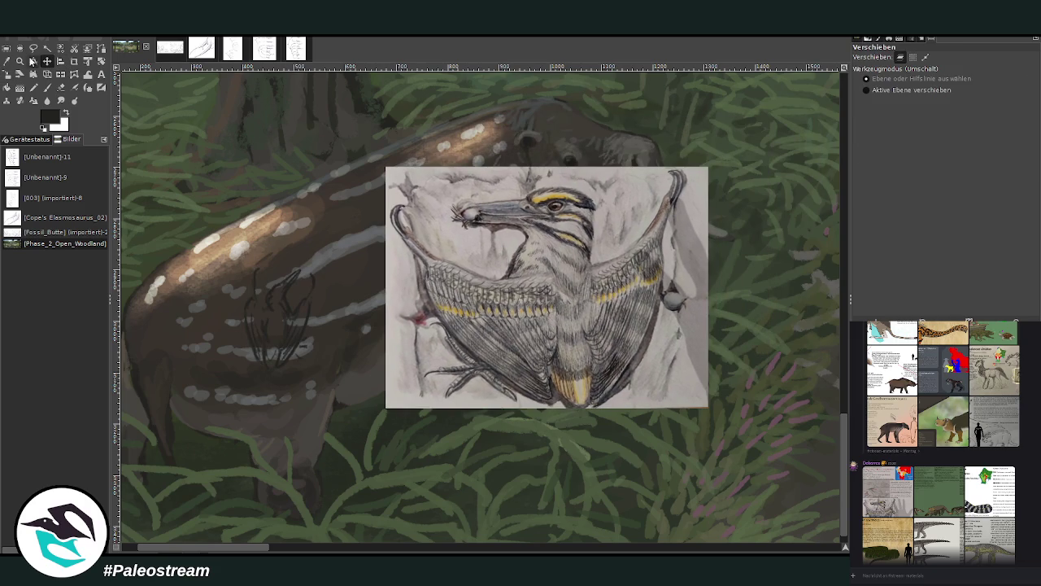
pyautogui.click(20, 61)
pyautogui.moveTo(198, 135); pyautogui.dragTo(538, 414)
# Paint the creeper sketch's body in a light grey sampled from the reference.
pyautogui.click(46, 87)
pyautogui.keyDown('ctrl'); pyautogui.click(809, 322); pyautogui.keyUp('ctrl')
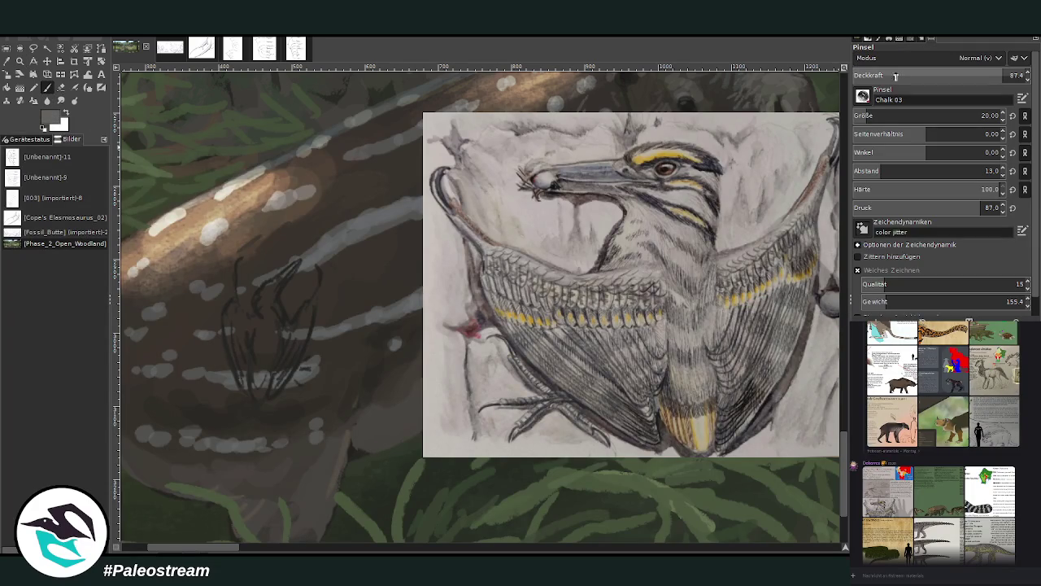
pyautogui.scroll(5, 936, 115)
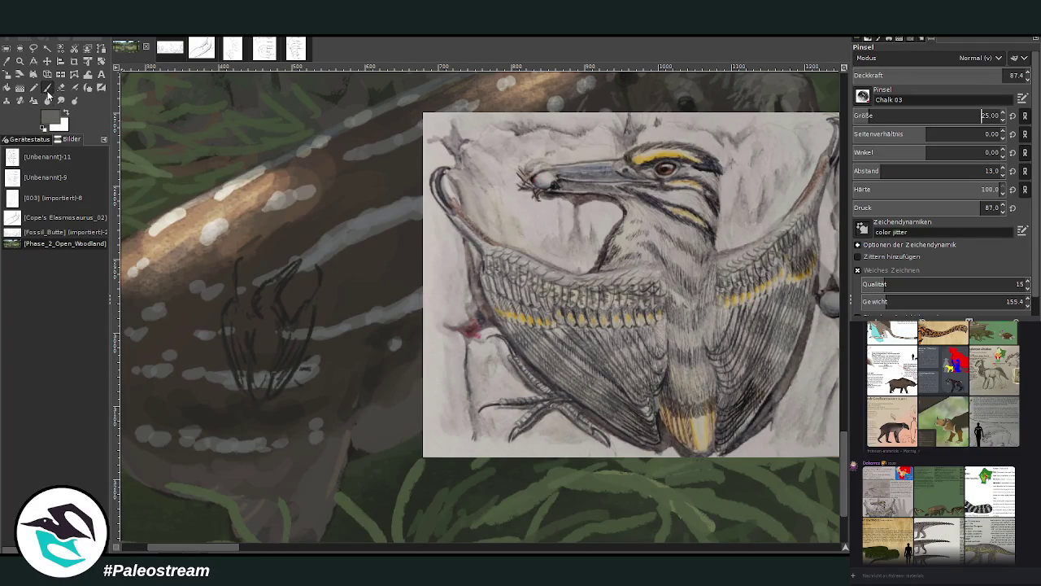
pyautogui.moveTo(252, 322)
pyautogui.mouseDown()
pyautogui.moveTo(281, 342)
pyautogui.moveTo(284, 320)
pyautogui.moveTo(302, 309)
pyautogui.moveTo(230, 341)
pyautogui.mouseUp()
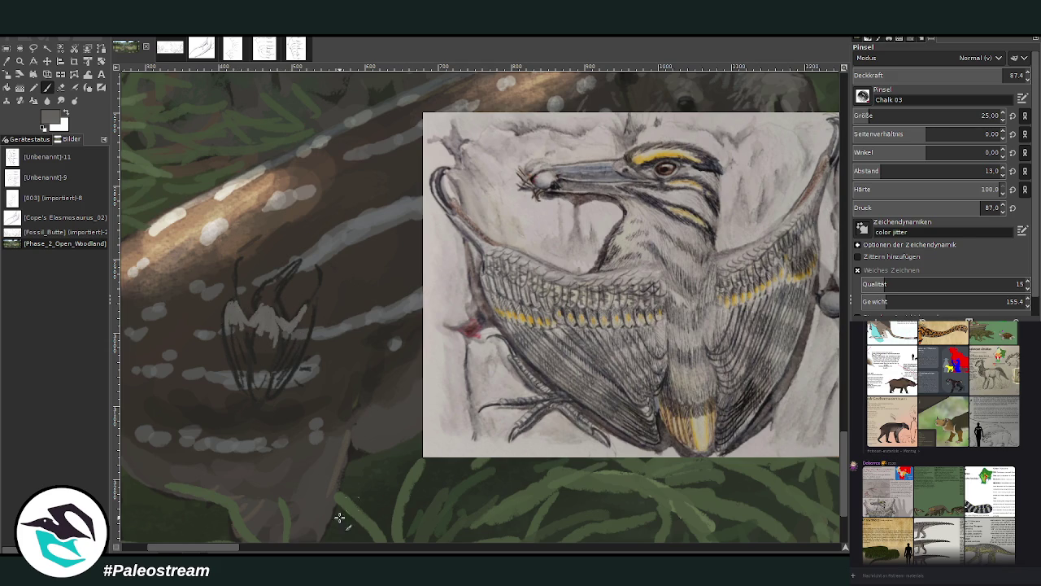
pyautogui.moveTo(215, 552); pyautogui.dragTo(218, 552)
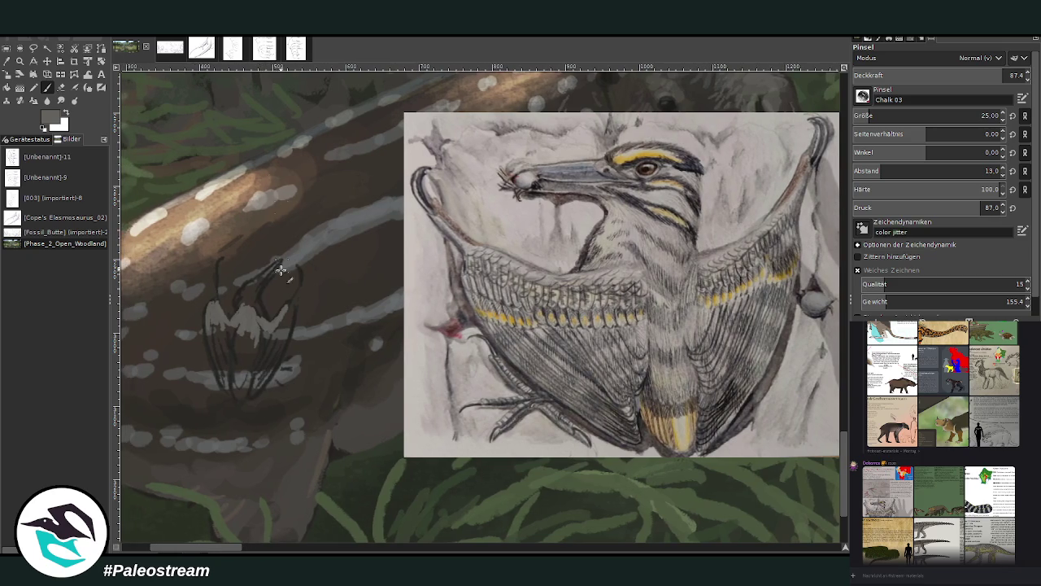
pyautogui.moveTo(259, 329); pyautogui.dragTo(241, 341)
# Shade the creeper's lower body with darker greys and add light grey on its neck.
pyautogui.keyDown('ctrl'); pyautogui.click(811, 319); pyautogui.keyUp('ctrl')
pyautogui.moveTo(248, 346)
pyautogui.mouseDown()
pyautogui.moveTo(241, 330)
pyautogui.moveTo(242, 367)
pyautogui.mouseUp()
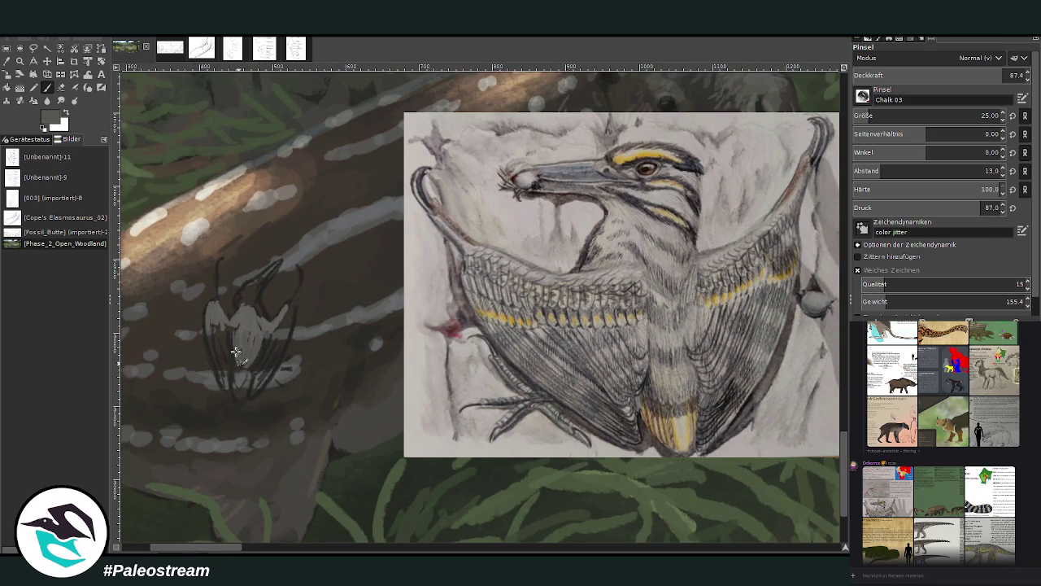
pyautogui.keyDown('ctrl'); pyautogui.click(721, 229); pyautogui.keyUp('ctrl')
pyautogui.moveTo(244, 371)
pyautogui.mouseDown()
pyautogui.moveTo(236, 375)
pyautogui.moveTo(285, 328)
pyautogui.moveTo(218, 330)
pyautogui.moveTo(214, 358)
pyautogui.moveTo(210, 319)
pyautogui.moveTo(223, 335)
pyautogui.moveTo(216, 313)
pyautogui.moveTo(278, 329)
pyautogui.moveTo(252, 322)
pyautogui.moveTo(256, 304)
pyautogui.mouseUp()
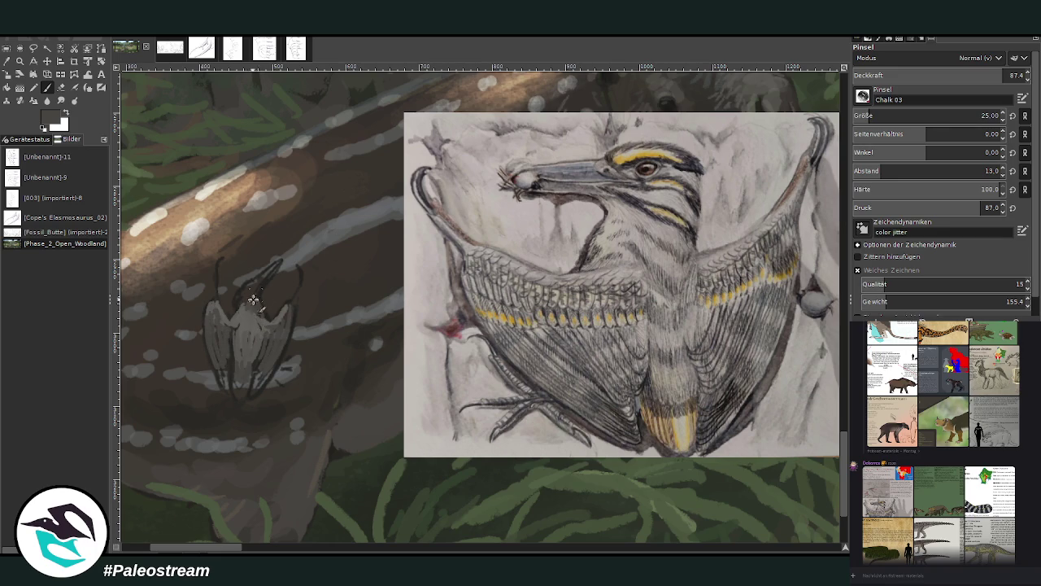
pyautogui.keyDown('ctrl'); pyautogui.click(791, 256); pyautogui.keyUp('ctrl')
pyautogui.moveTo(257, 292)
pyautogui.mouseDown()
pyautogui.moveTo(235, 304)
pyautogui.moveTo(257, 283)
pyautogui.moveTo(257, 308)
pyautogui.moveTo(253, 285)
pyautogui.mouseUp()
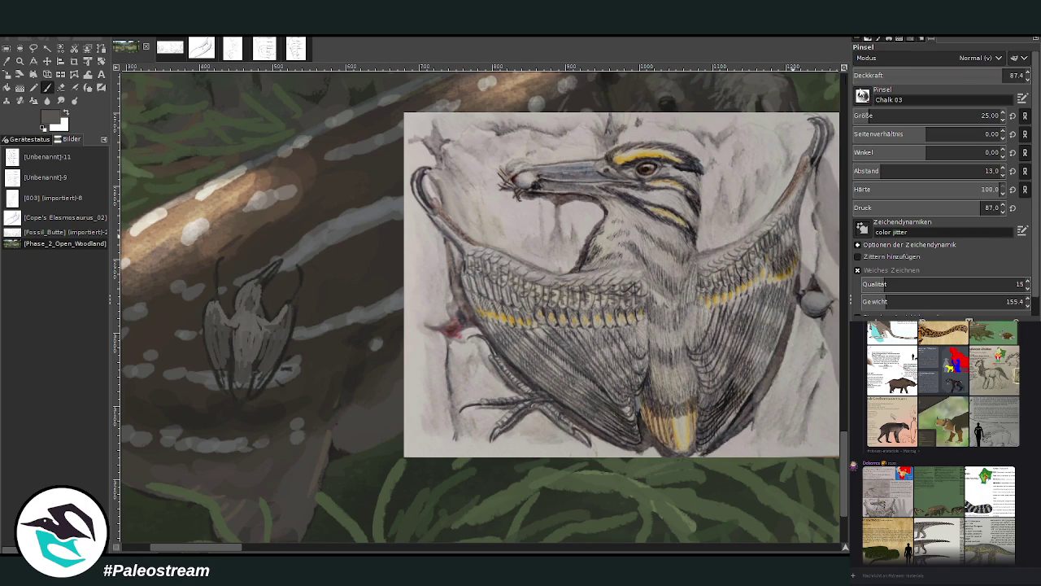
# Darken the head, neck and body near black at 68.8 opacity, leaving a light throat band.
pyautogui.moveTo(298, 296); pyautogui.dragTo(292, 282)
pyautogui.press('d')
pyautogui.moveTo(256, 290); pyautogui.dragTo(255, 277)
pyautogui.click(969, 75)
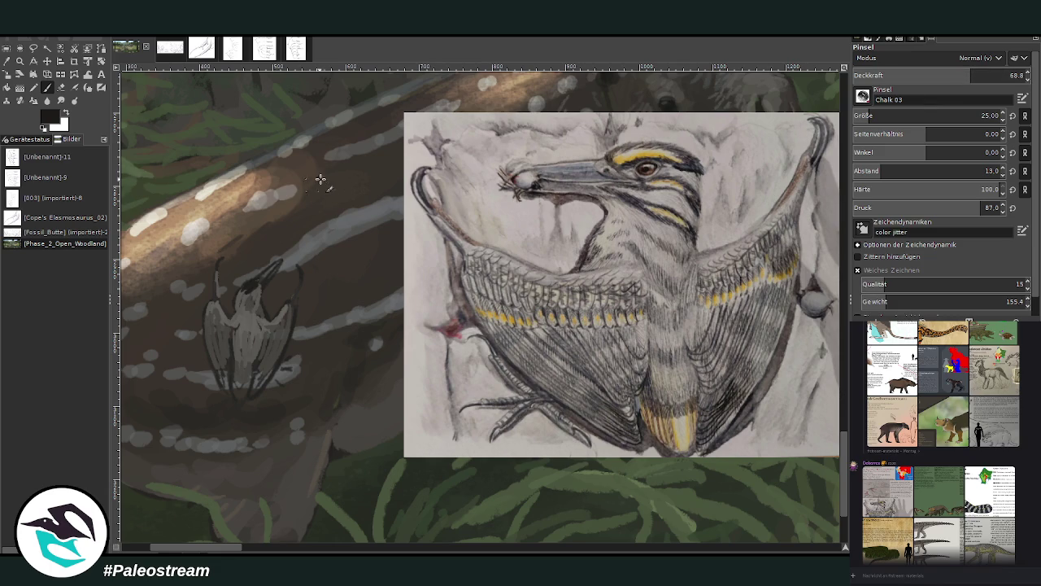
pyautogui.moveTo(242, 293); pyautogui.dragTo(256, 283)
pyautogui.moveTo(256, 283)
pyautogui.mouseDown()
pyautogui.moveTo(244, 298)
pyautogui.moveTo(254, 322)
pyautogui.mouseUp()
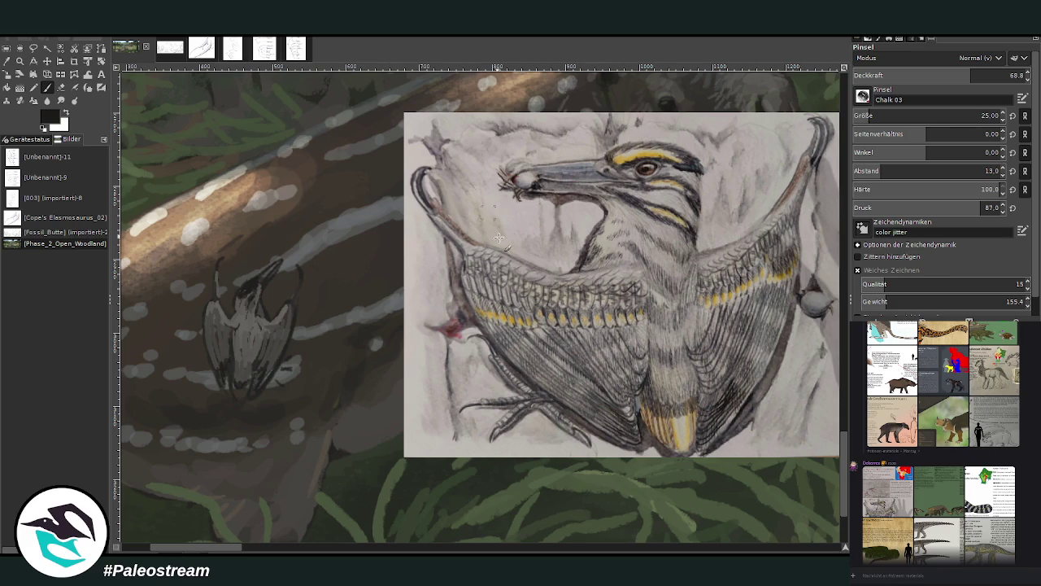
# Add tan stripes to the right wing at 74.4 opacity and the left wing at 61.8.
pyautogui.keyDown('ctrl'); pyautogui.click(828, 279); pyautogui.keyUp('ctrl')
pyautogui.click(981, 75)
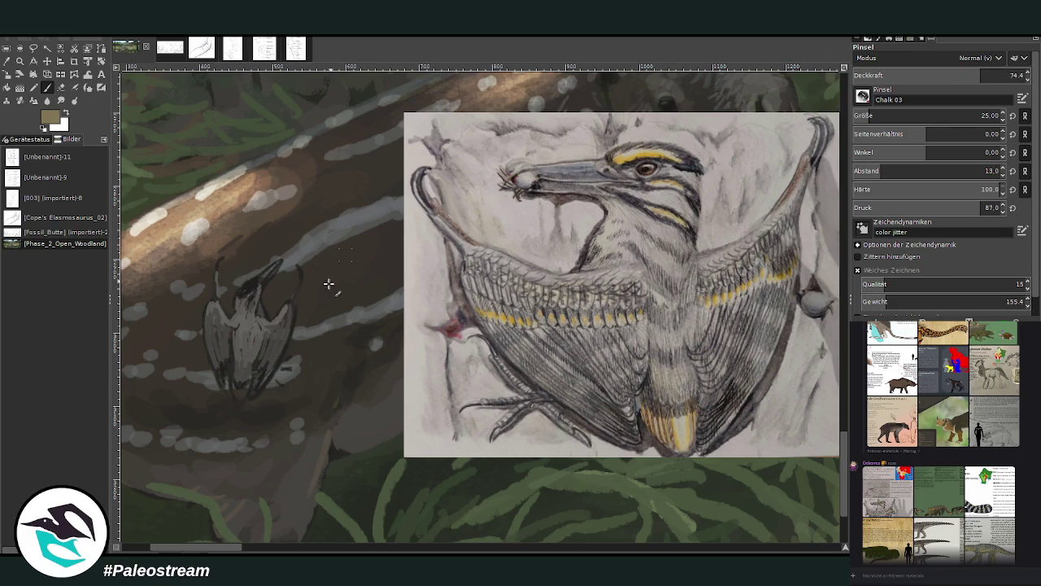
pyautogui.moveTo(265, 335); pyautogui.dragTo(282, 345)
pyautogui.click(958, 74)
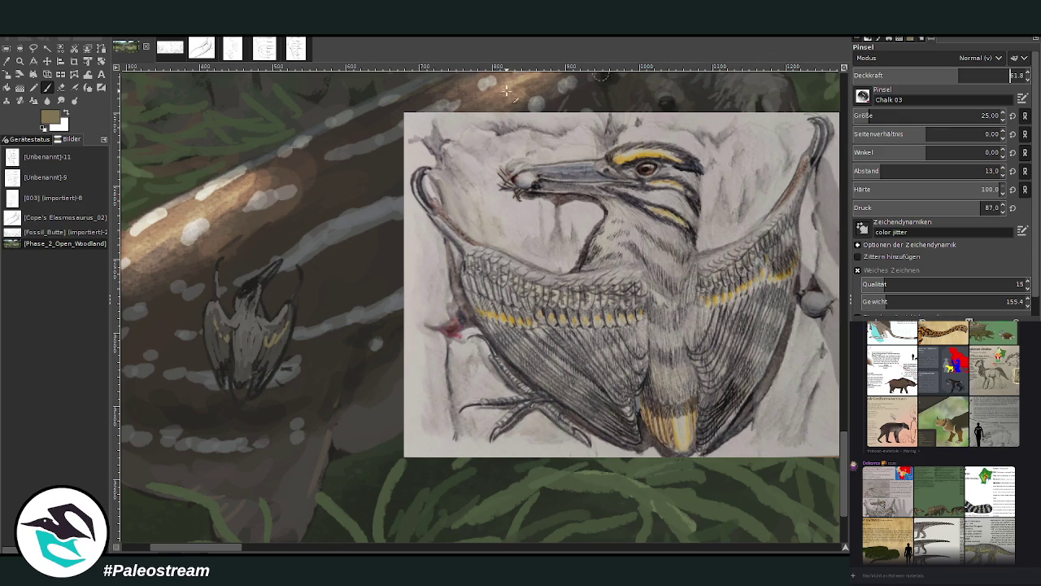
pyautogui.moveTo(226, 336); pyautogui.dragTo(214, 314)
# Sample lighter greys from the reference and lighten the creeper's chest and belly.
pyautogui.click(7, 61)
pyautogui.click(249, 325)
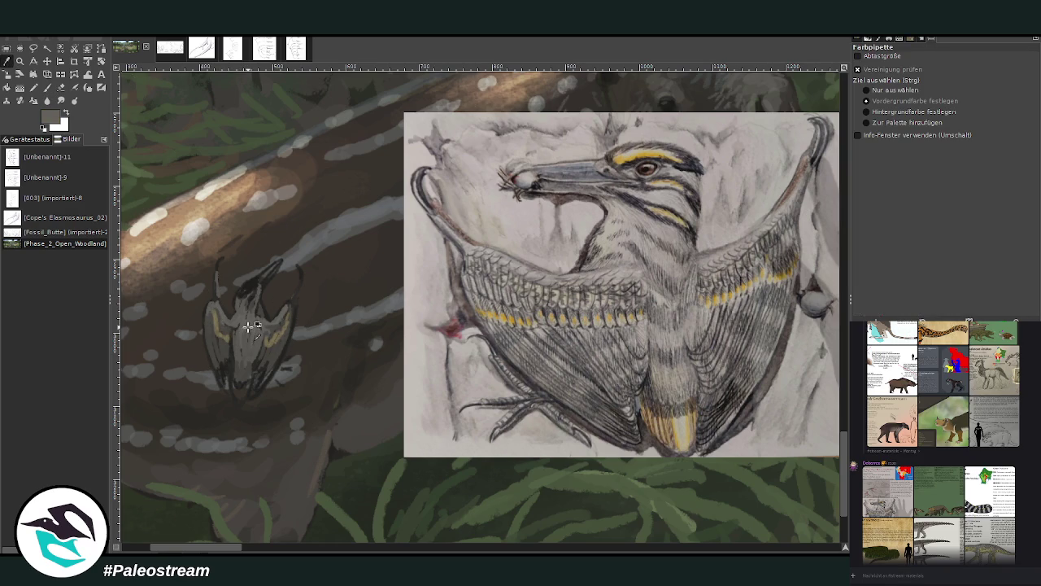
pyautogui.click(810, 303)
pyautogui.moveTo(813, 308); pyautogui.dragTo(812, 322)
pyautogui.press('p')
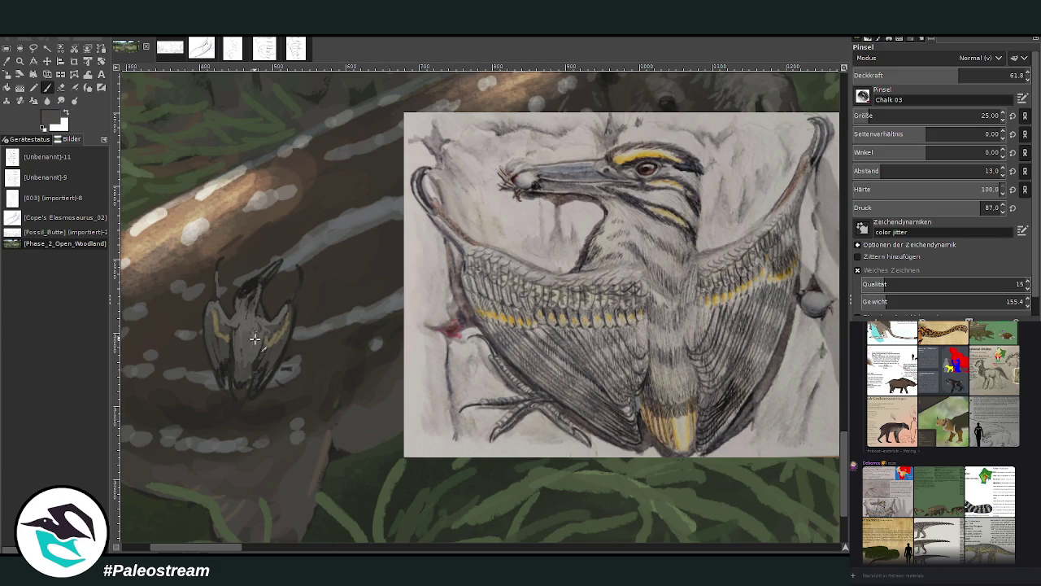
pyautogui.keyDown('ctrl'); pyautogui.click(812, 332); pyautogui.keyUp('ctrl')
pyautogui.moveTo(236, 331); pyautogui.dragTo(258, 368)
# Sample grey-brown, brown and grey tones from the reference and canvas for further painting.
pyautogui.keyDown('ctrl'); pyautogui.click(817, 306); pyautogui.keyUp('ctrl')
pyautogui.keyDown('ctrl'); pyautogui.click(835, 315); pyautogui.keyUp('ctrl')
pyautogui.keyDown('ctrl'); pyautogui.click(814, 313); pyautogui.keyUp('ctrl')
pyautogui.click(7, 61)
pyautogui.click(231, 413)
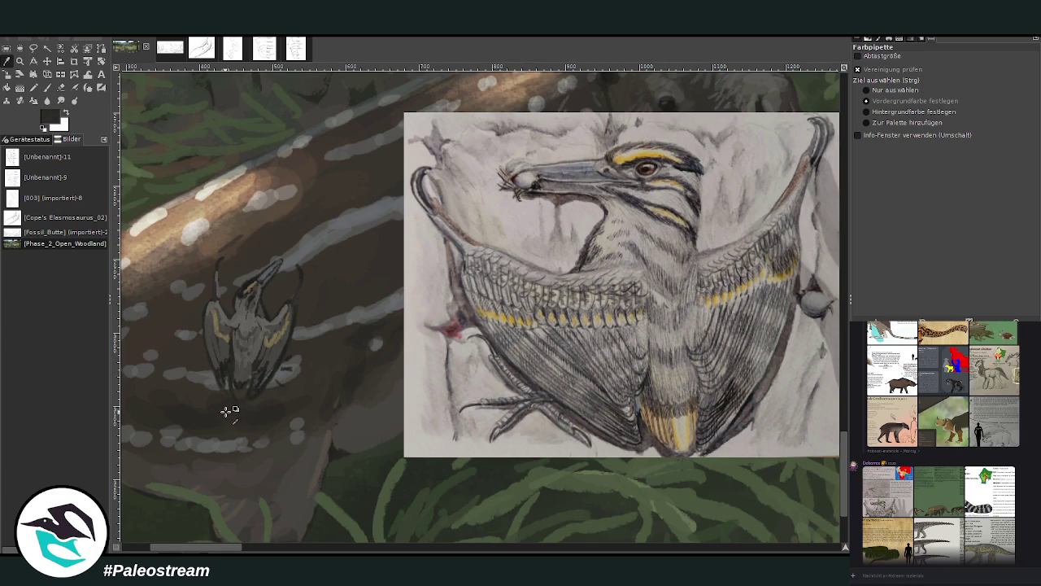
pyautogui.click(20, 74)
pyautogui.click(6, 61)
pyautogui.click(265, 349)
pyautogui.press('p')
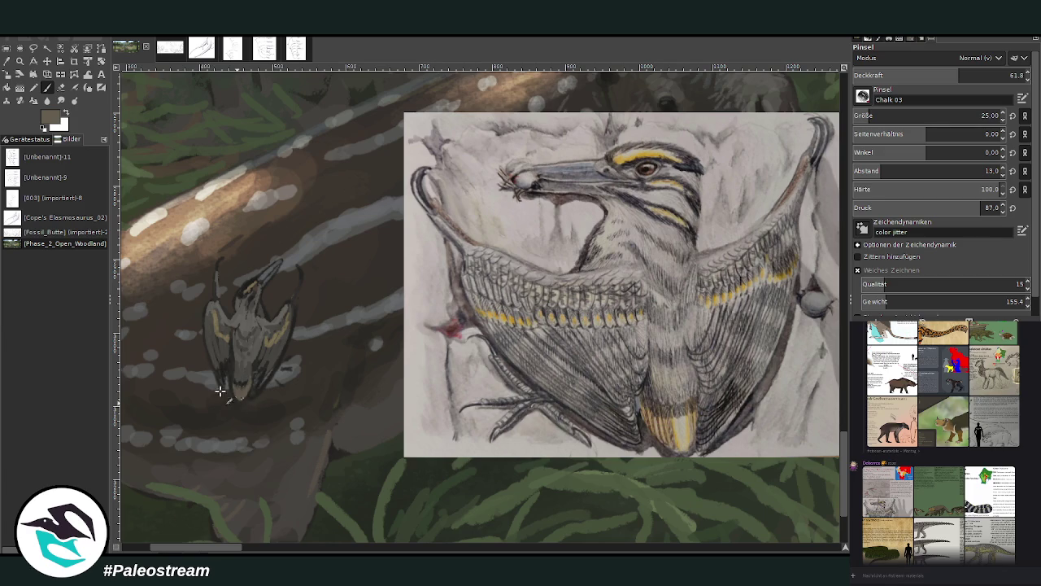
pyautogui.press('o')
pyautogui.click(360, 349)
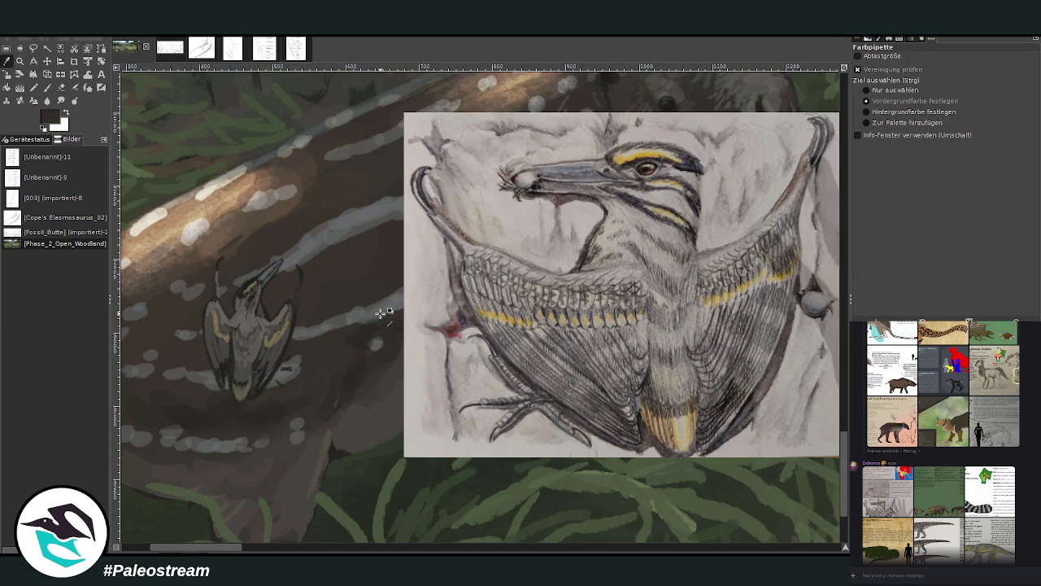
pyautogui.click(47, 87)
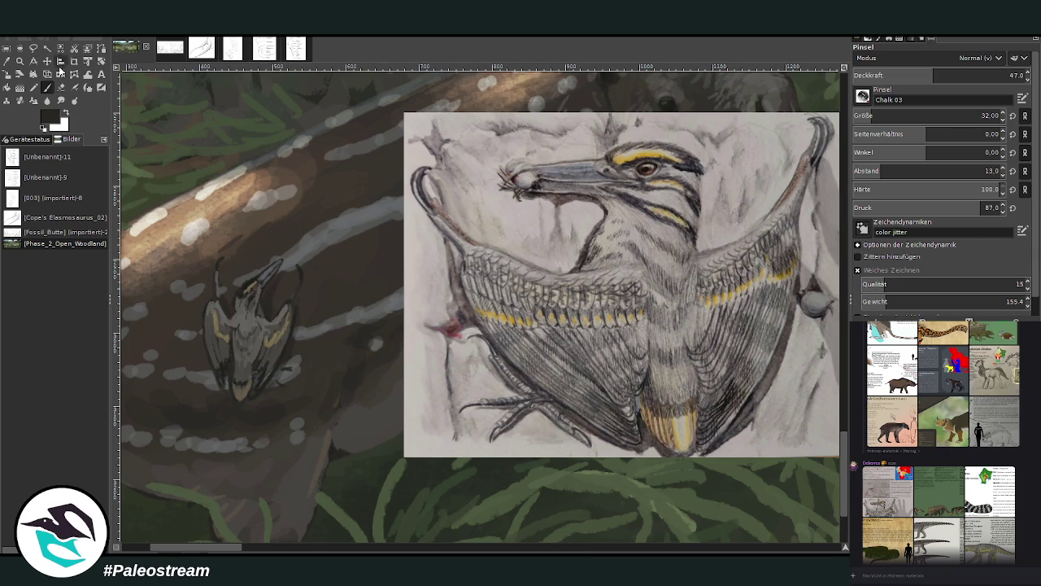
# Sample greys from the reference, set the brush to 74.4 opacity and size 36, and hide the reference.
pyautogui.keyDown('ctrl'); pyautogui.click(809, 298); pyautogui.keyUp('ctrl')
pyautogui.moveTo(934, 75); pyautogui.dragTo(985, 75)
pyautogui.moveTo(863, 116); pyautogui.dragTo(875, 116)
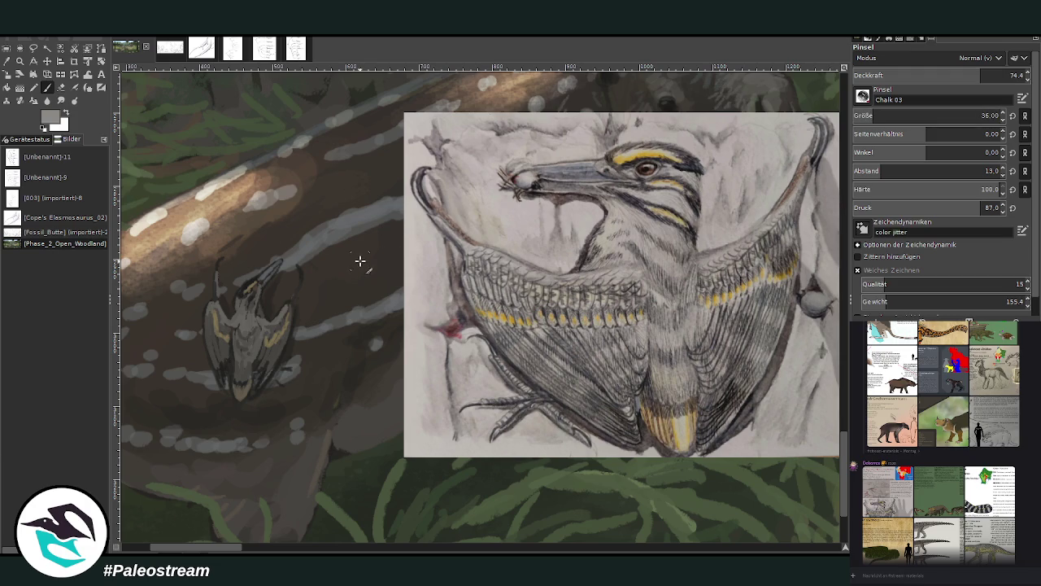
pyautogui.keyDown('ctrl'); pyautogui.click(813, 315); pyautogui.keyUp('ctrl')
pyautogui.click(19, 60)
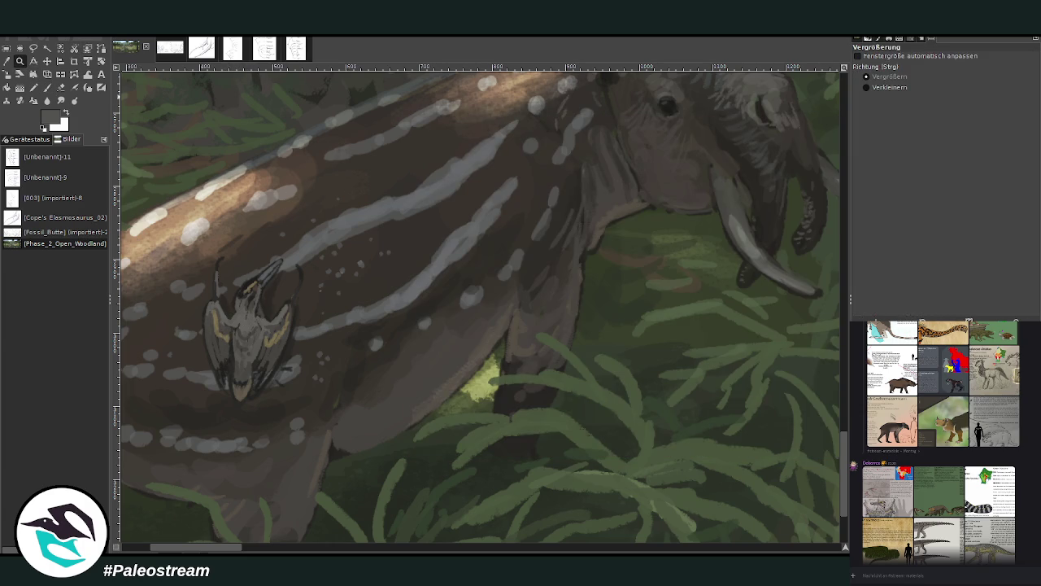
# Set the chalk brush to 86.1 opacity and size 21, then dab darker markings onto the creeper.
pyautogui.press('o')
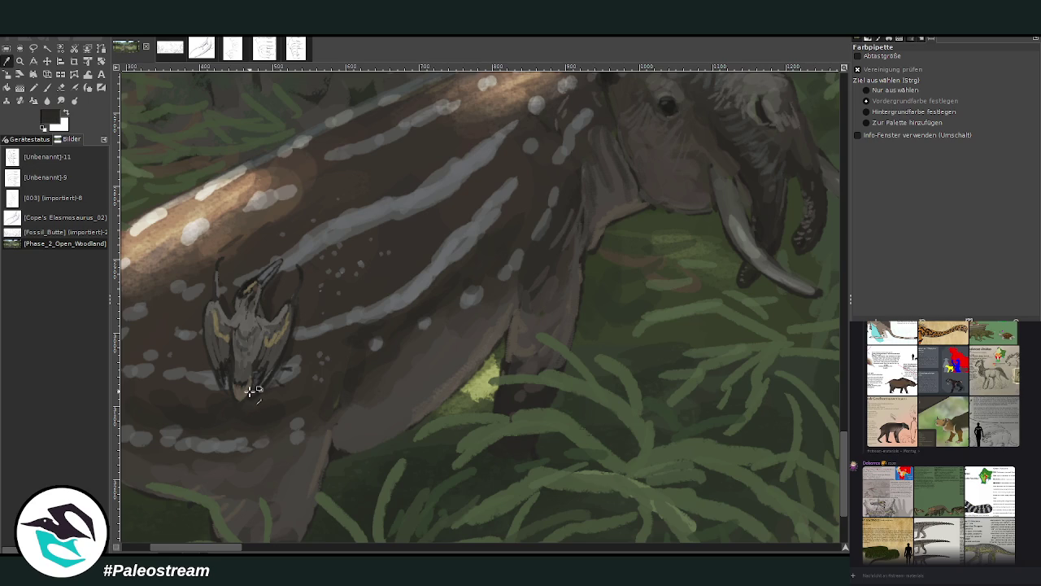
pyautogui.click(46, 87)
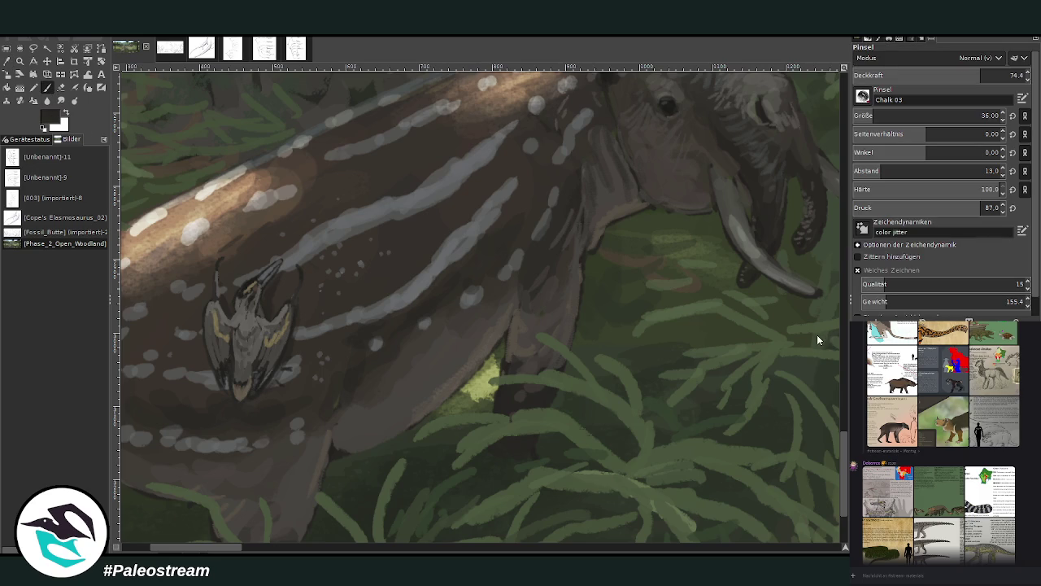
pyautogui.click(980, 75)
pyautogui.click(935, 116)
pyautogui.click(314, 240)
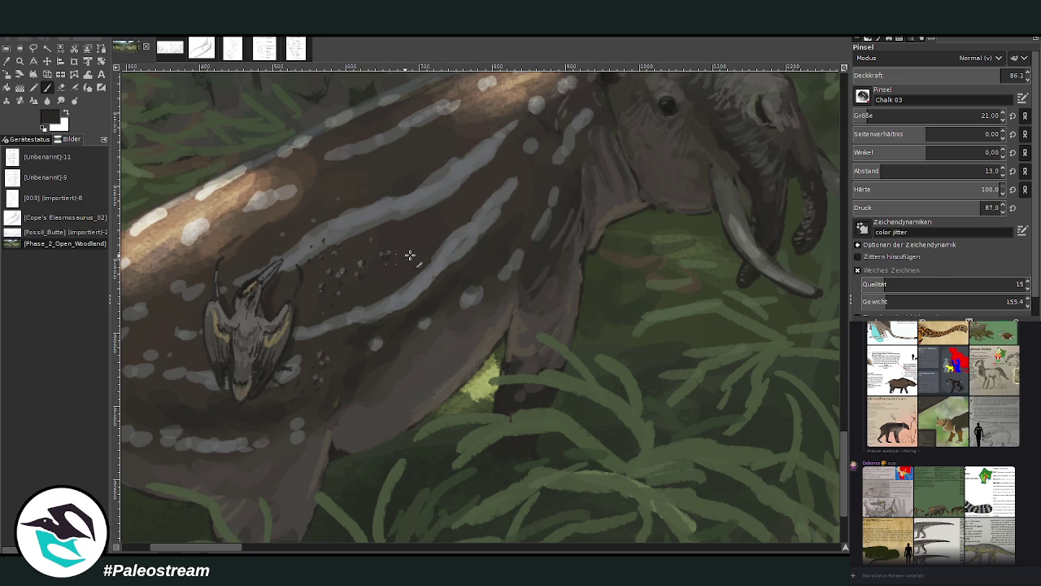
pyautogui.scroll(-2, 521, 309)
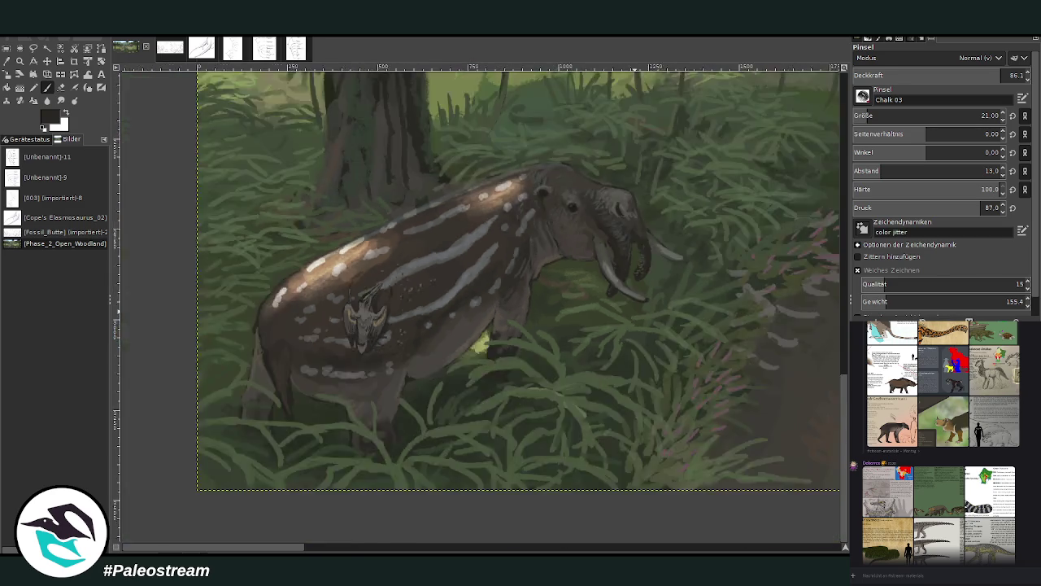
pyautogui.scroll(-2, 521, 310)
pyautogui.scroll(-2, 521, 309)
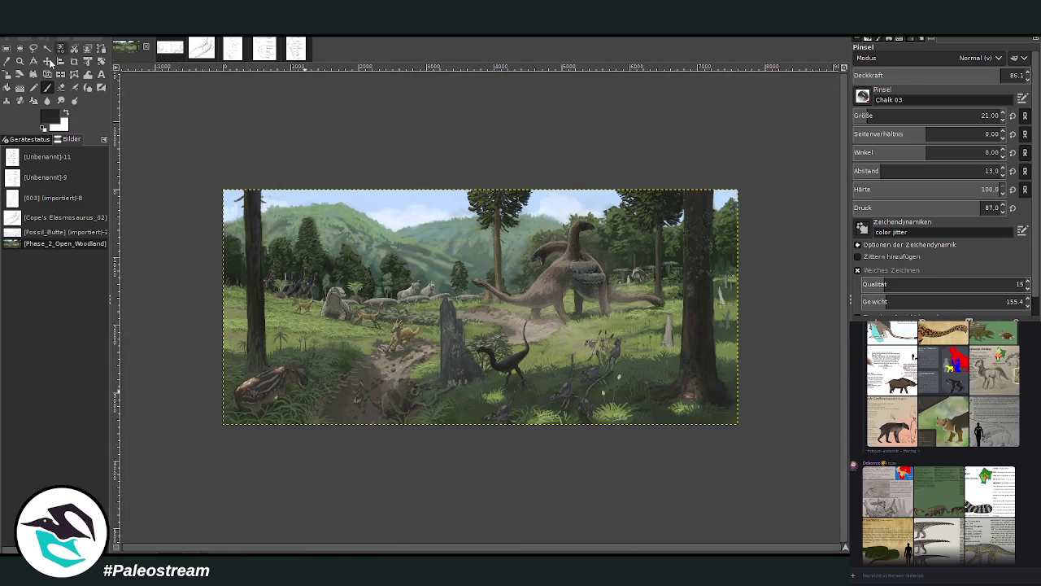
pyautogui.click(19, 61)
pyautogui.moveTo(269, 171); pyautogui.dragTo(621, 464)
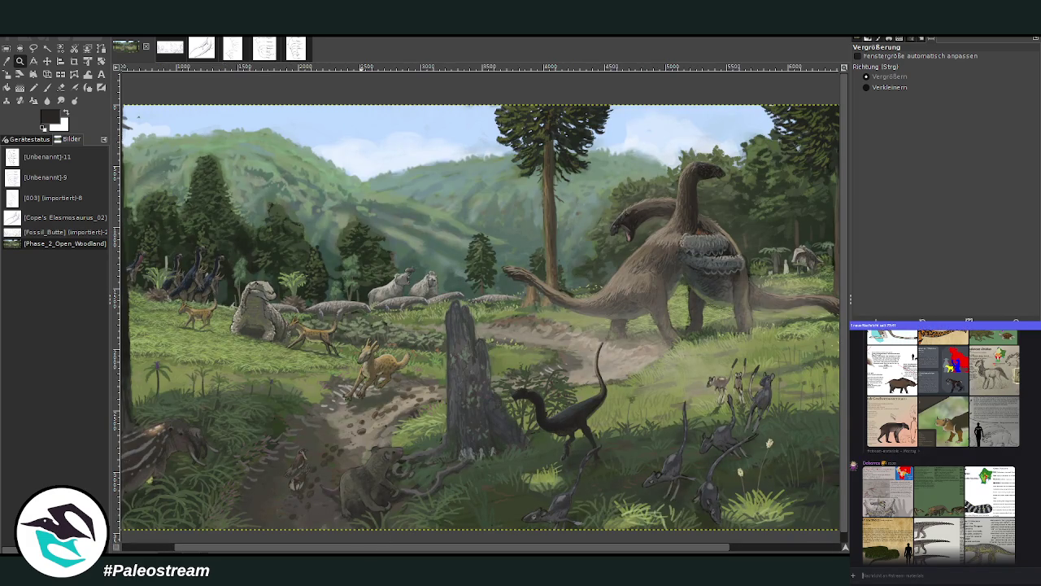
pyautogui.scroll(-2, 992, 476)
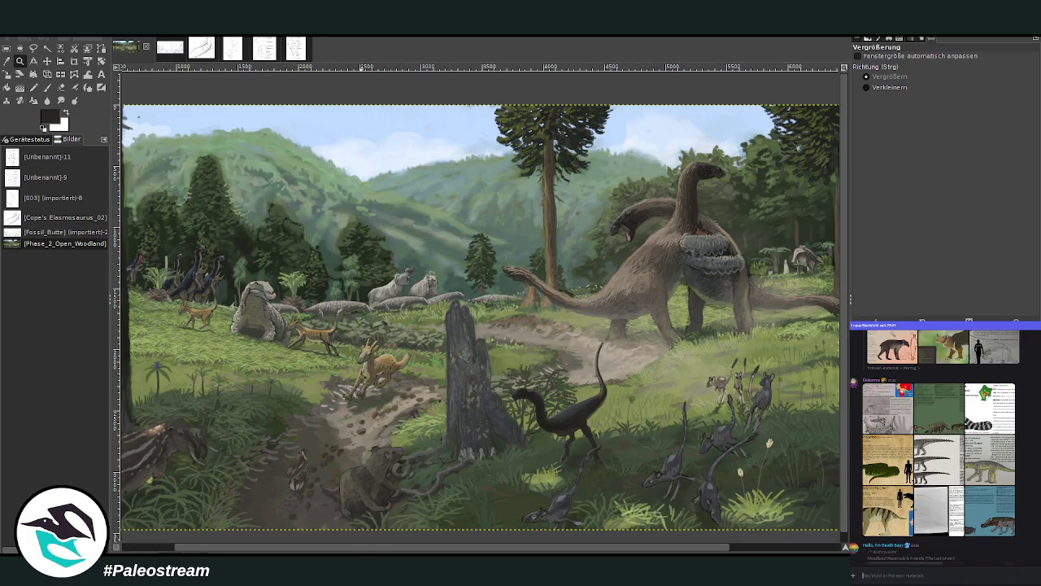
pyautogui.click(947, 465)
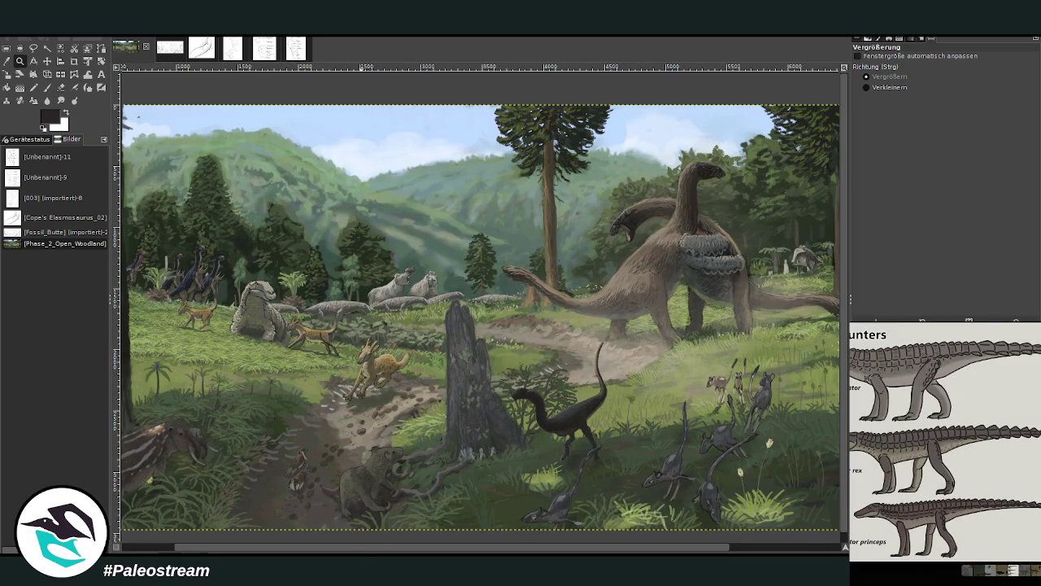
pyautogui.press('Escape')
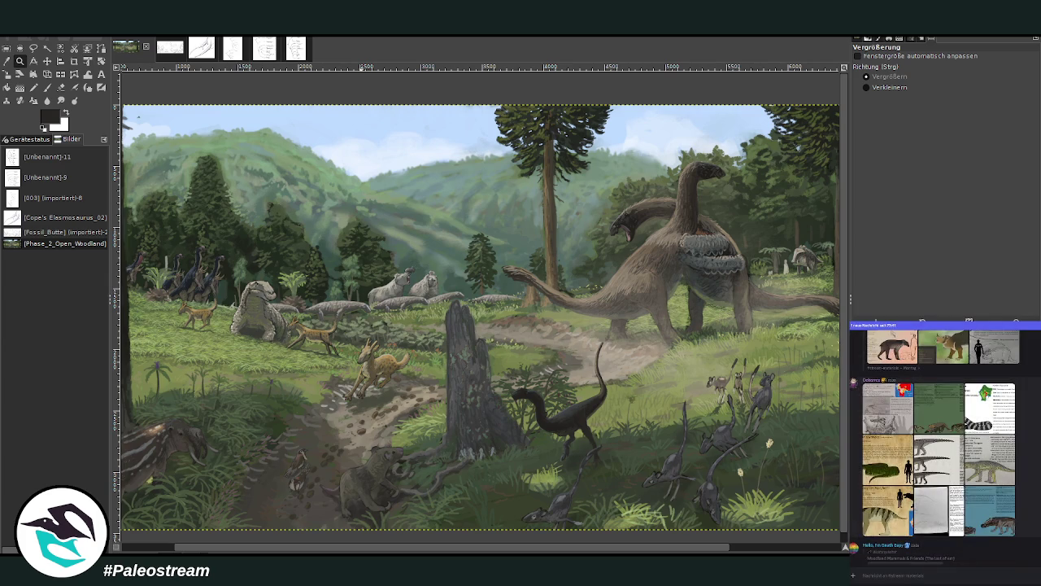
pyautogui.scroll(-3, 944, 447)
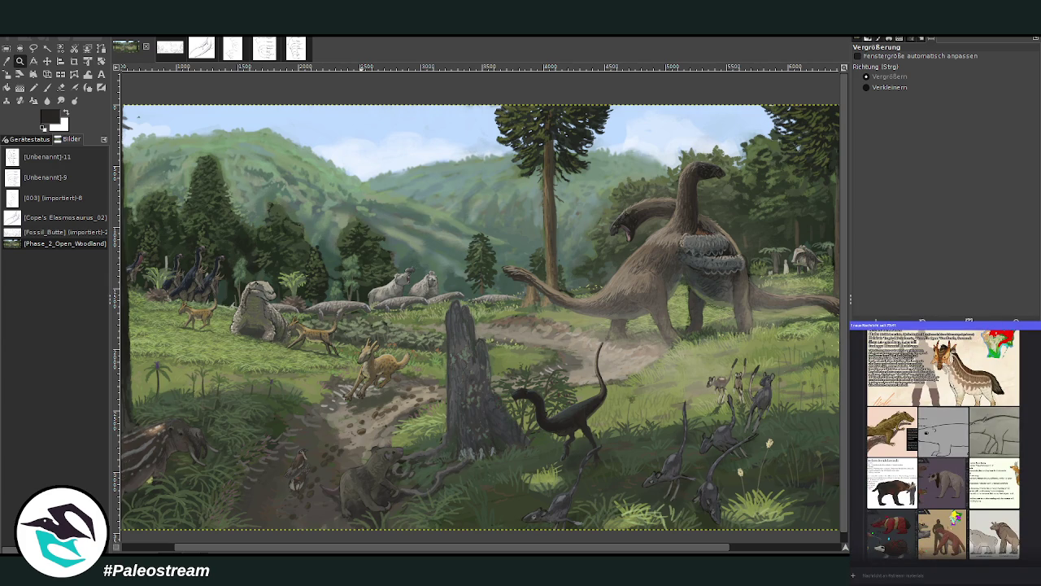
pyautogui.scroll(-5, 943, 445)
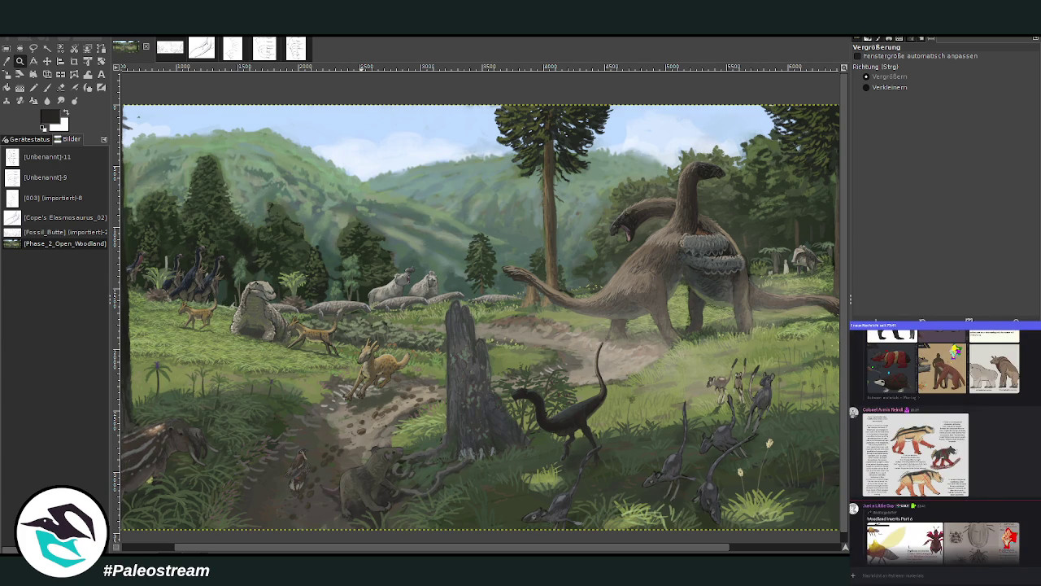
pyautogui.click(905, 542)
pyautogui.press('Escape')
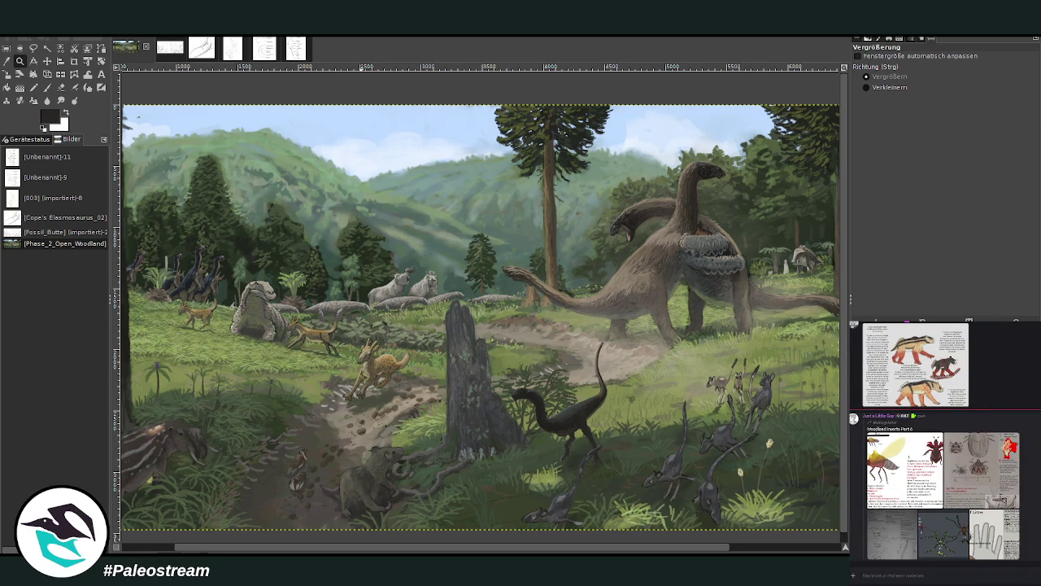
pyautogui.click(998, 537)
pyautogui.press('Escape')
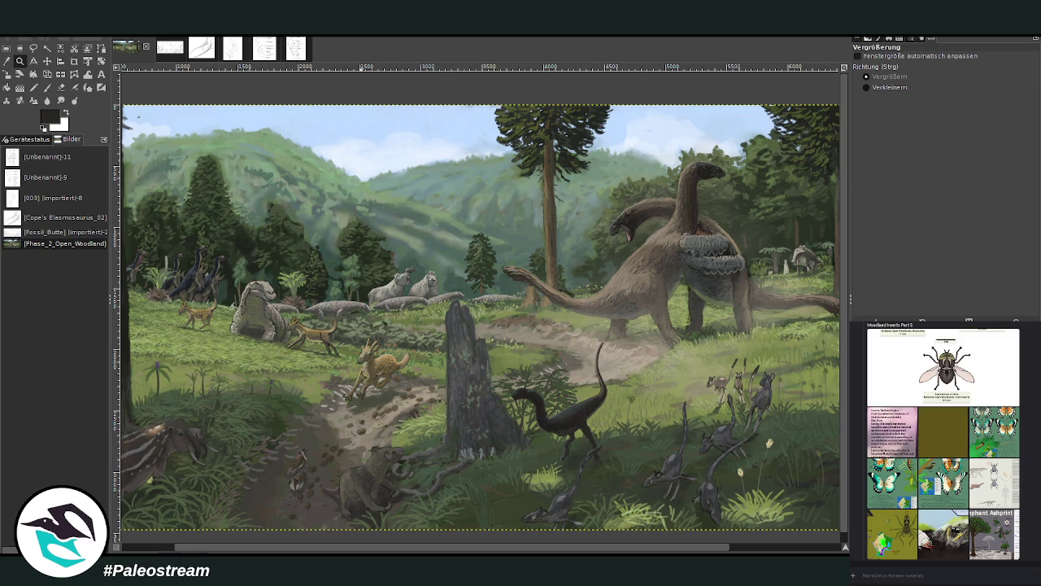
pyautogui.scroll(5, 943, 442)
pyautogui.scroll(2, 944, 442)
pyautogui.scroll(2, 944, 442)
pyautogui.scroll(2, 944, 442)
pyautogui.scroll(2, 943, 442)
pyautogui.scroll(2, 944, 442)
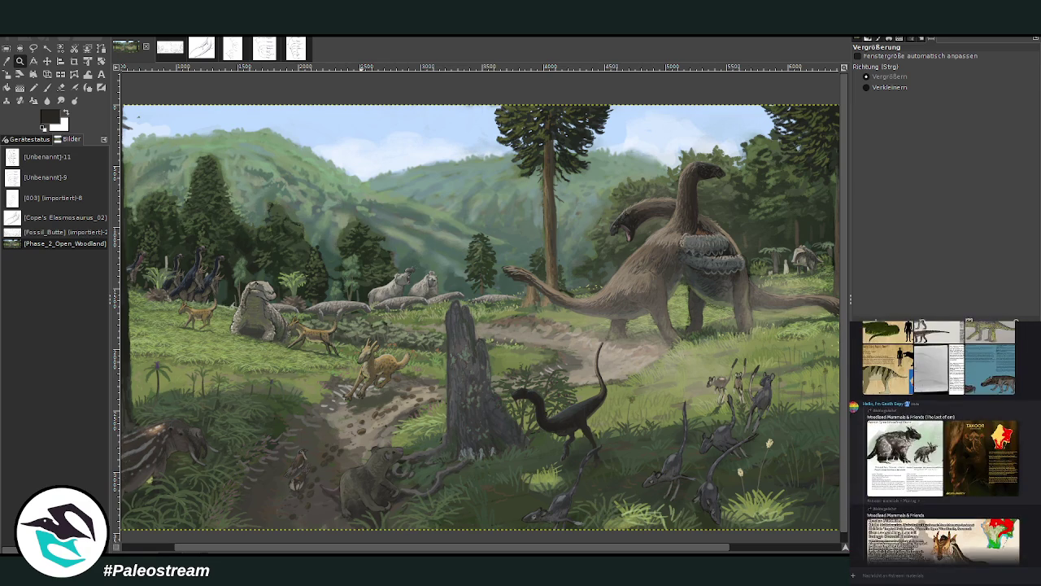
pyautogui.scroll(2, 943, 442)
pyautogui.click(905, 529)
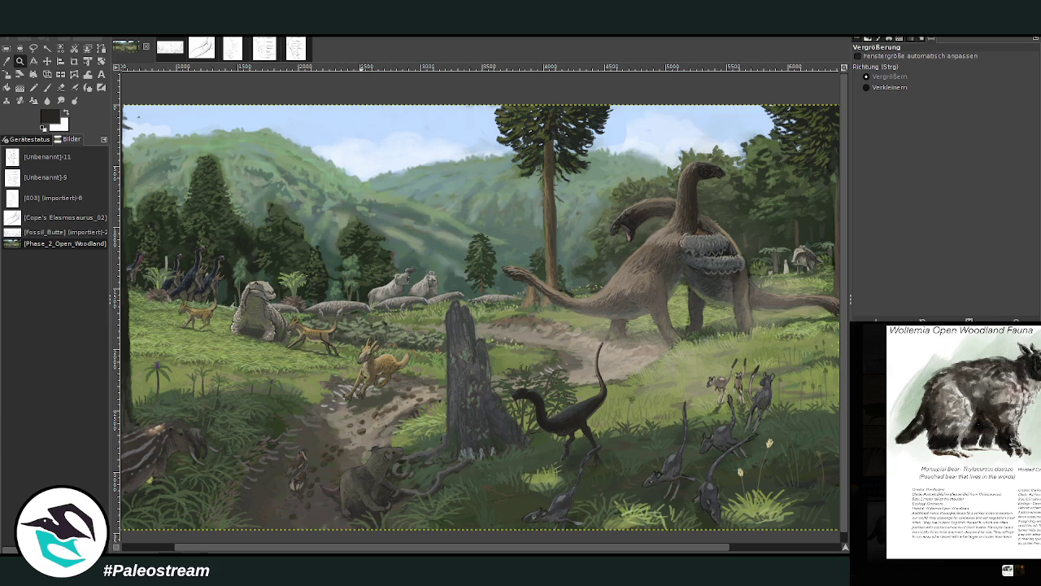
pyautogui.press('Escape')
pyautogui.scroll(2, 944, 442)
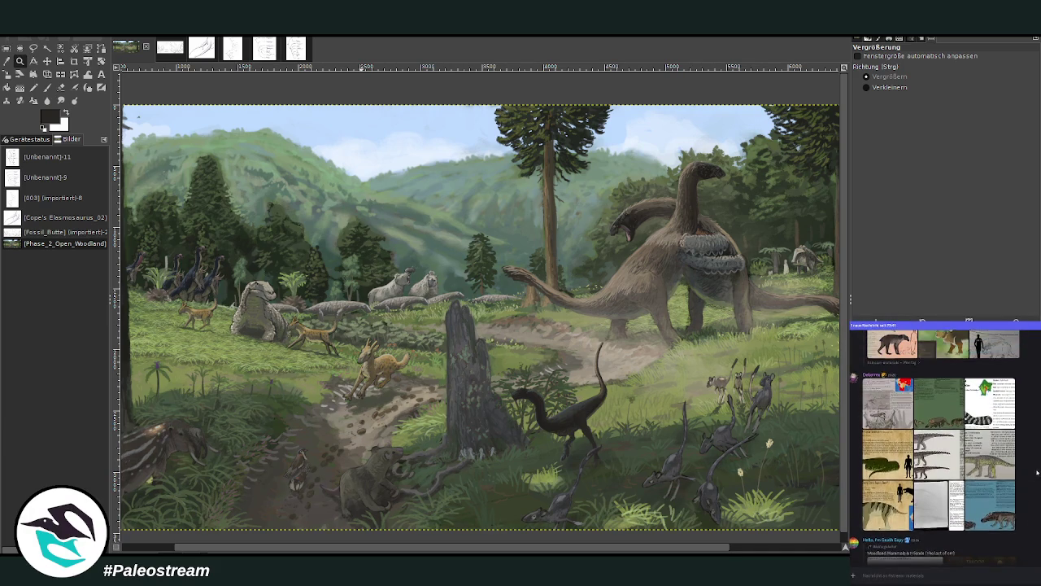
pyautogui.scroll(1, 943, 442)
pyautogui.scroll(2, 943, 441)
pyautogui.scroll(1, 944, 442)
pyautogui.scroll(1, 943, 442)
pyautogui.scroll(1, 941, 447)
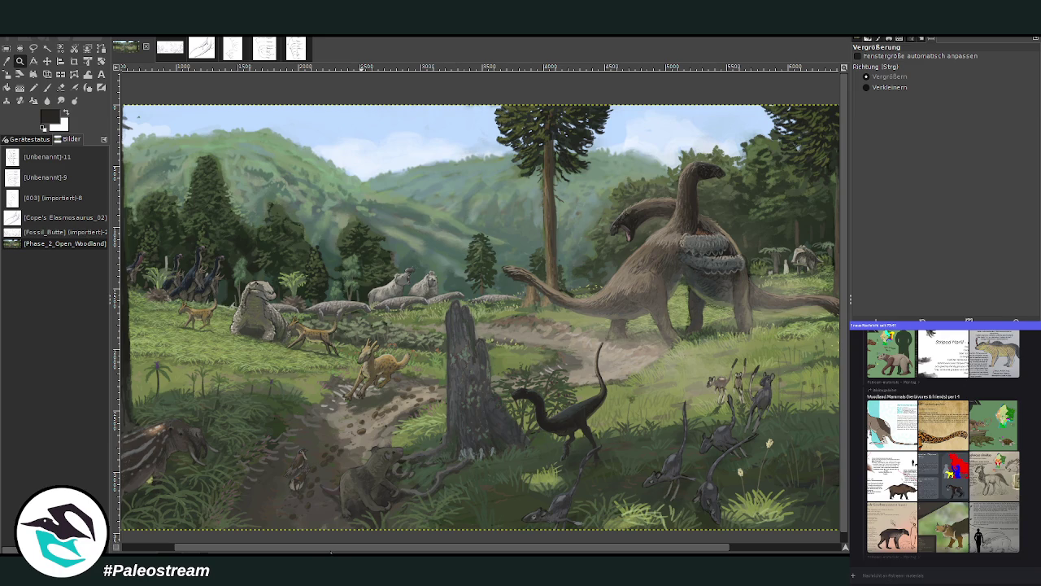
pyautogui.moveTo(332, 551); pyautogui.dragTo(275, 552)
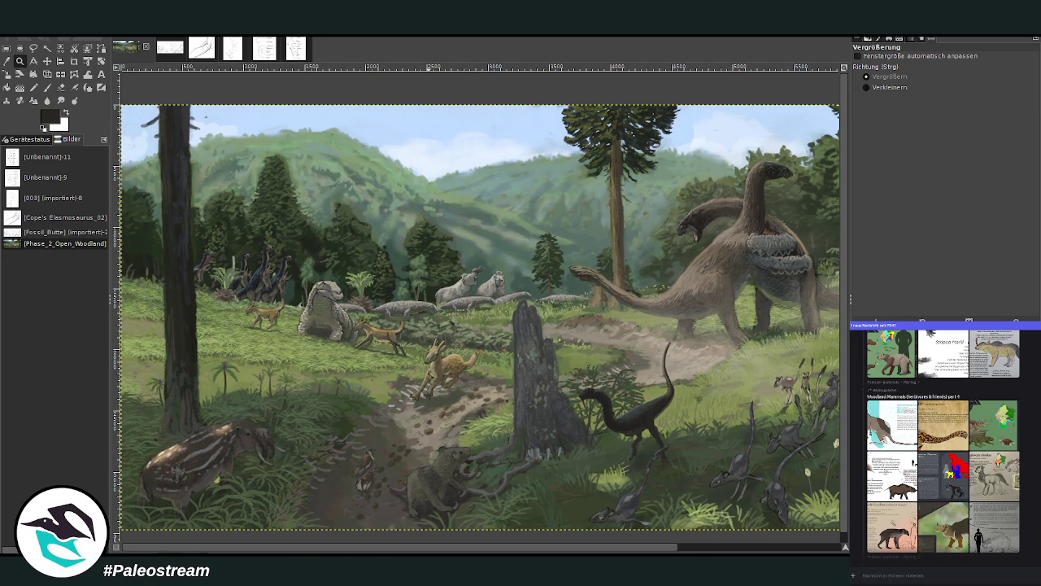
pyautogui.scroll(1, 941, 447)
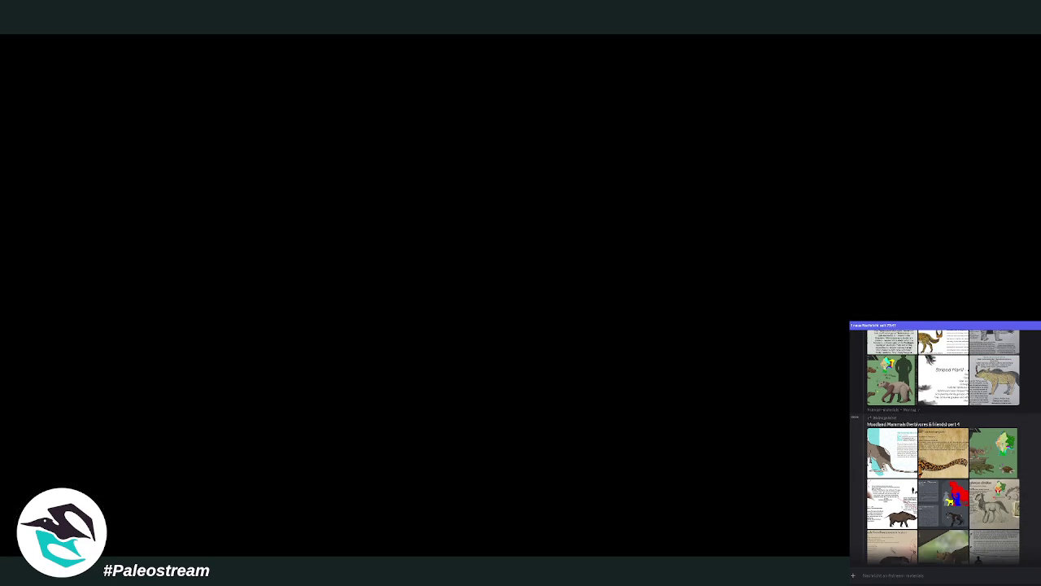
pyautogui.scroll(1, 1039, 483)
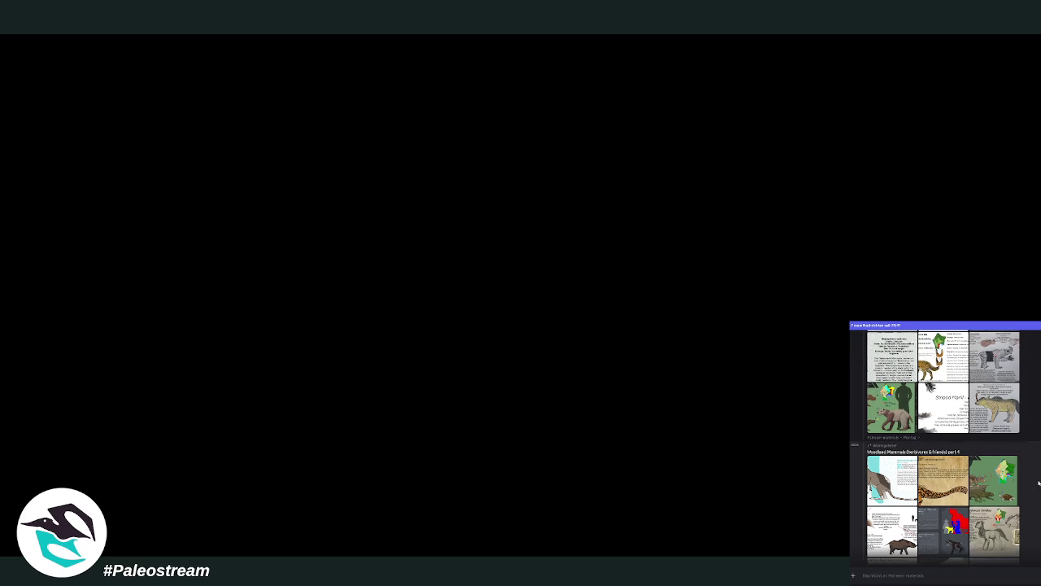
pyautogui.click(975, 545)
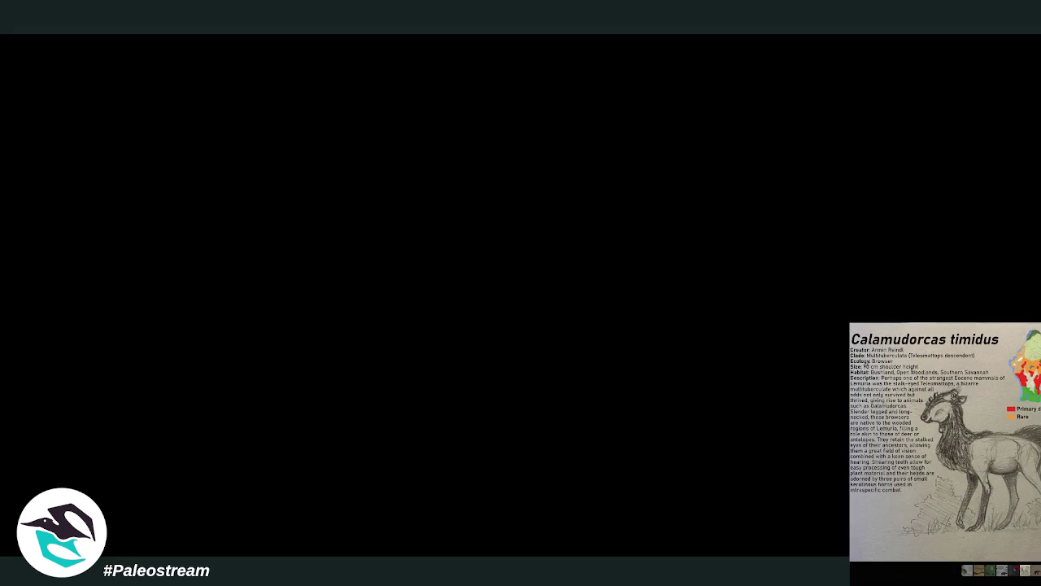
pyautogui.press('Escape')
pyautogui.scroll(1, 944, 447)
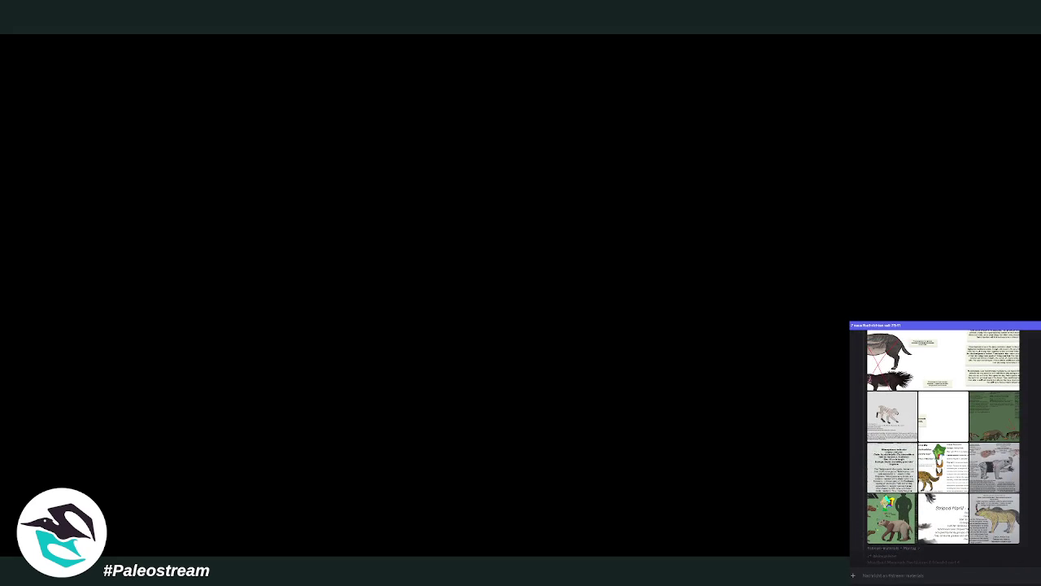
pyautogui.scroll(2, 944, 448)
pyautogui.scroll(2, 944, 447)
pyautogui.scroll(2, 943, 448)
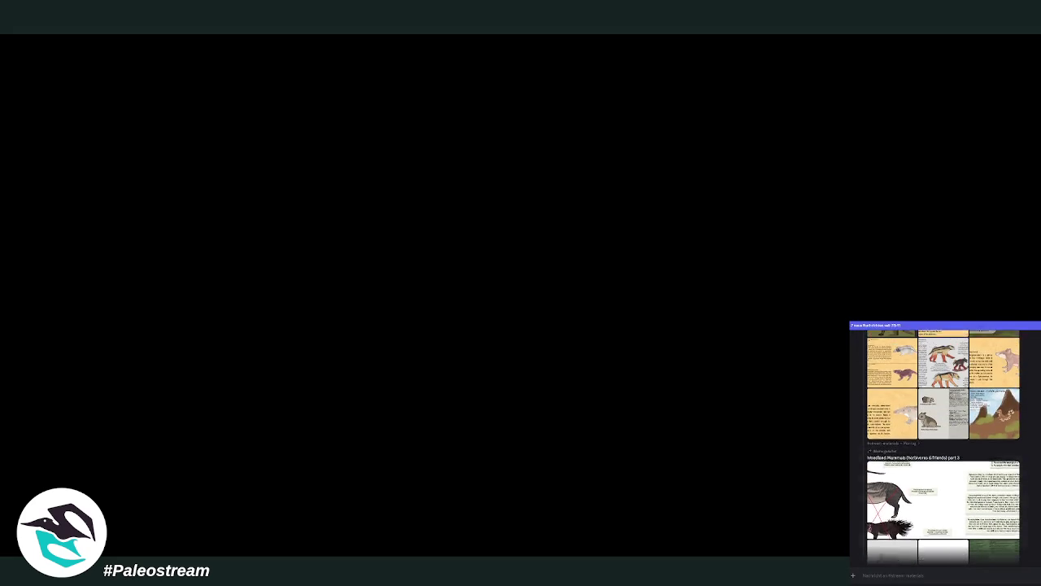
pyautogui.scroll(1, 944, 447)
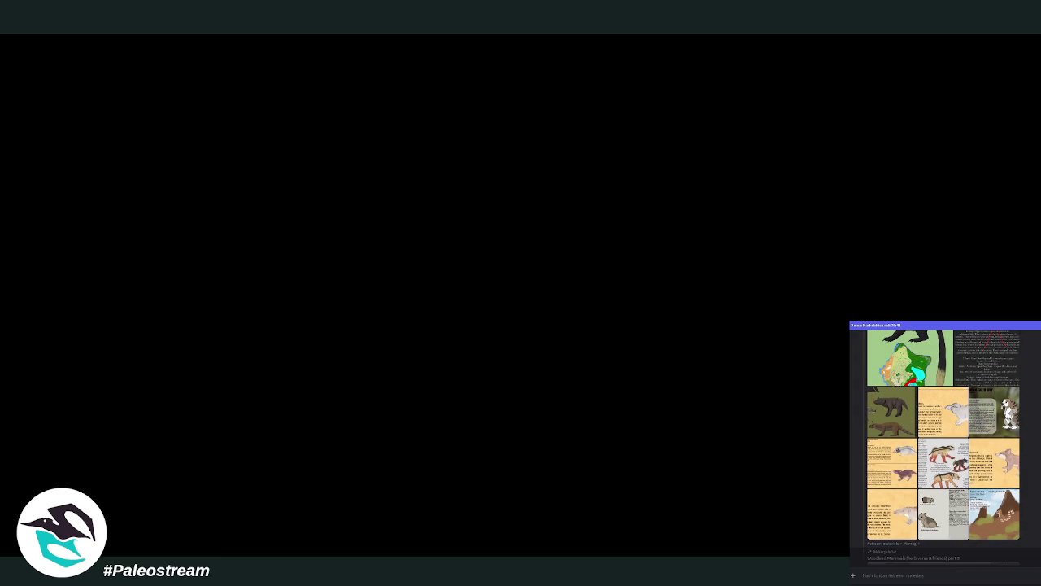
pyautogui.click(1013, 473)
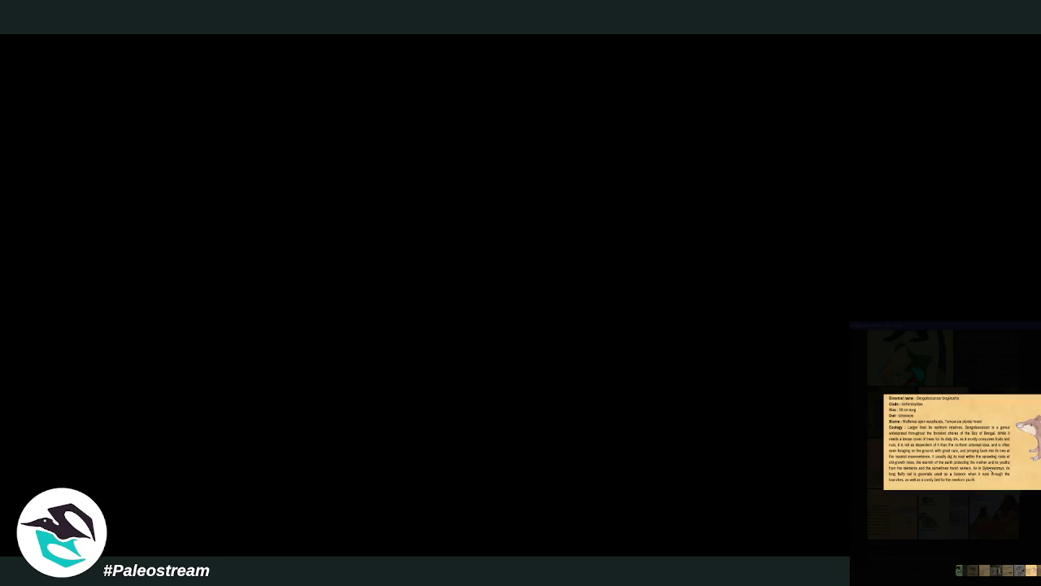
pyautogui.rightClick(1020, 472)
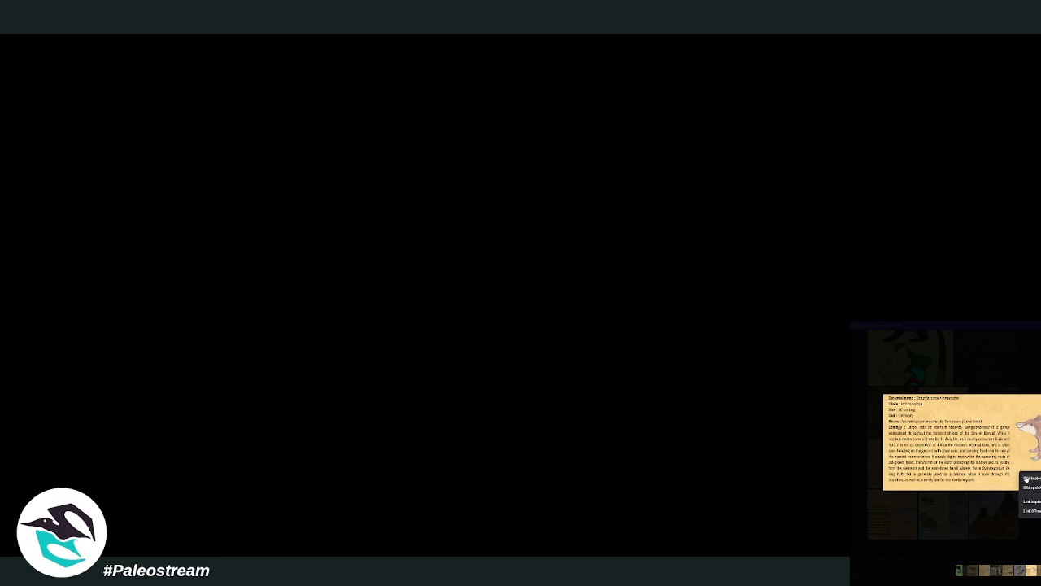
pyautogui.click(1027, 478)
pyautogui.press('Escape')
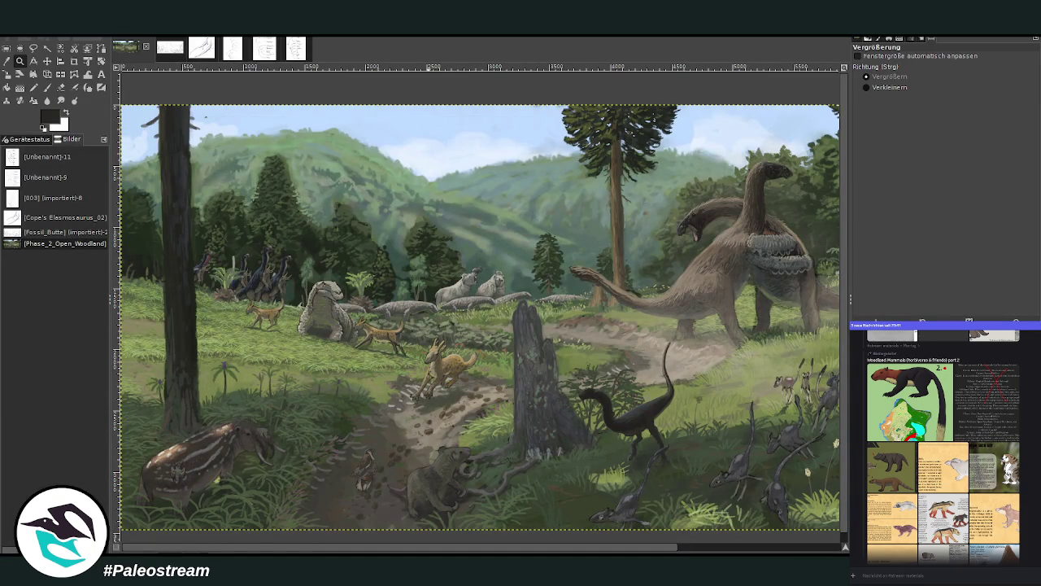
# Paste the Bengalosassor longirostris info sheet over the panorama, zoom in to inspect it, then zoom out.
pyautogui.scroll(-1, 342, 422)
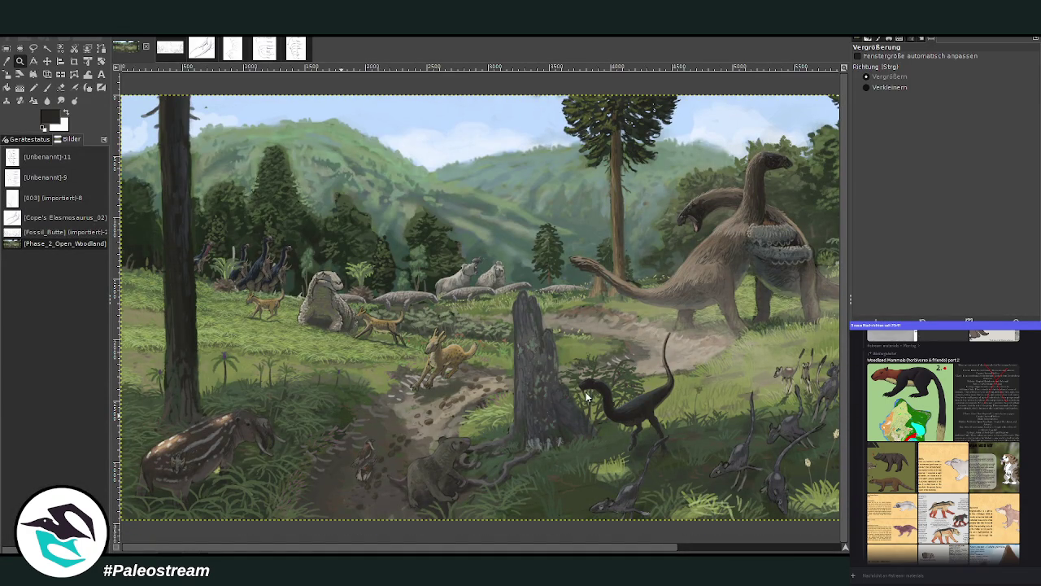
pyautogui.hotkey('ctrl', 'v')
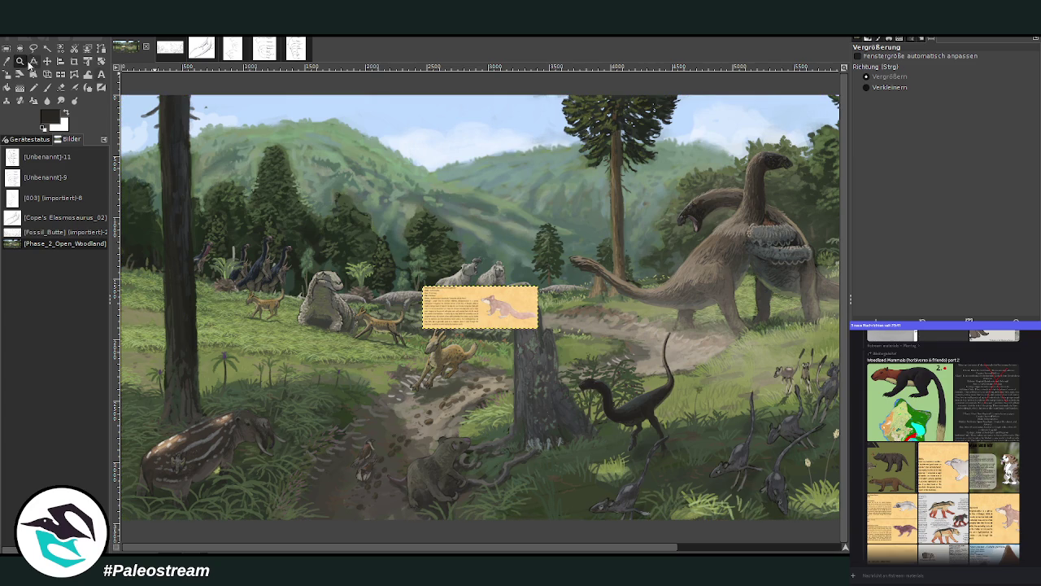
pyautogui.moveTo(392, 260); pyautogui.dragTo(581, 364)
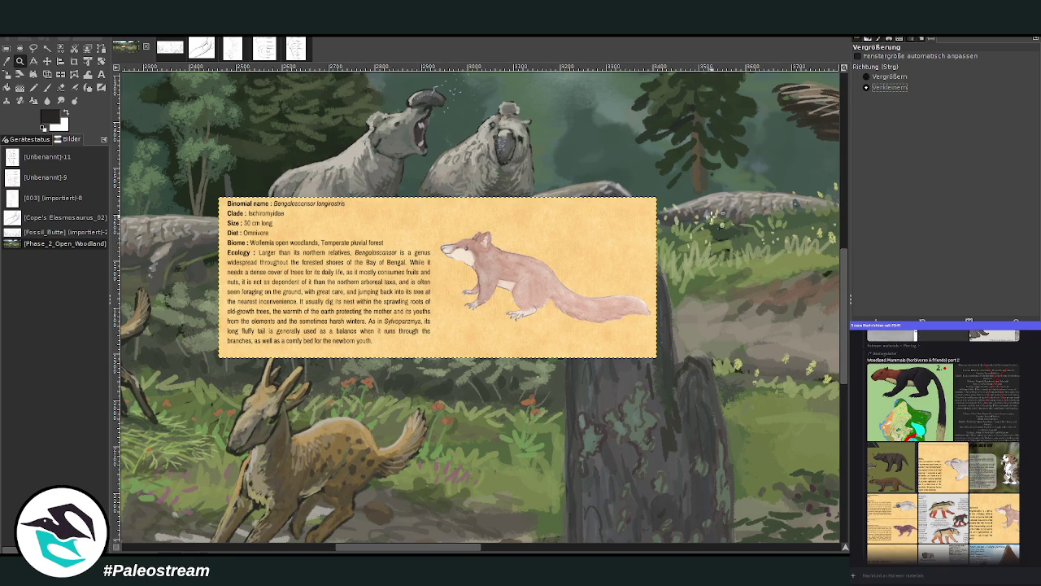
pyautogui.keyDown('ctrl'); pyautogui.click(496, 384); pyautogui.keyUp('ctrl')
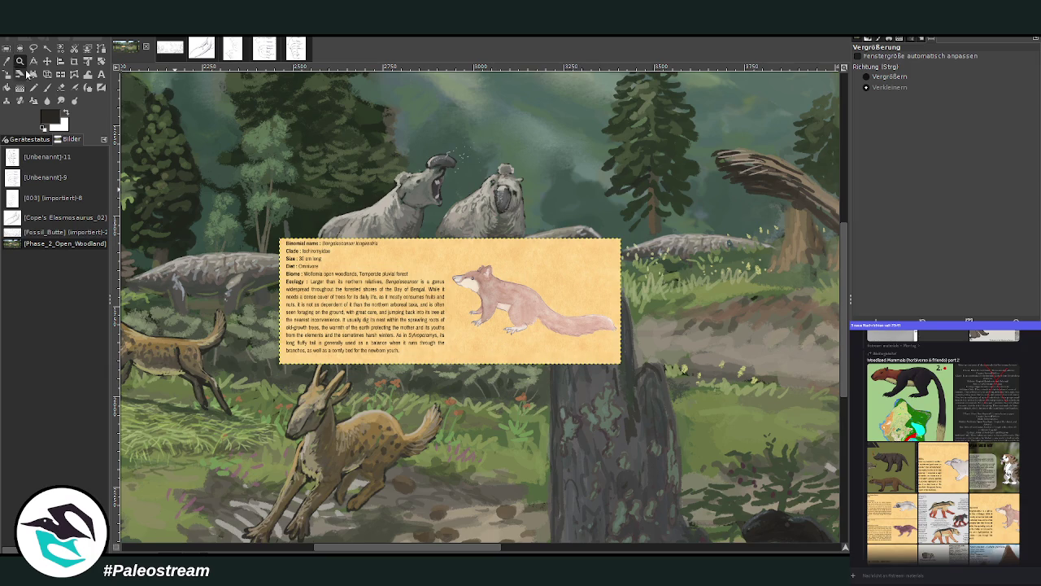
# Drag the Bengaloscansor reference card left and down beside the tree trunk, then zoom in on it.
pyautogui.click(46, 61)
pyautogui.moveTo(423, 337); pyautogui.dragTo(167, 383)
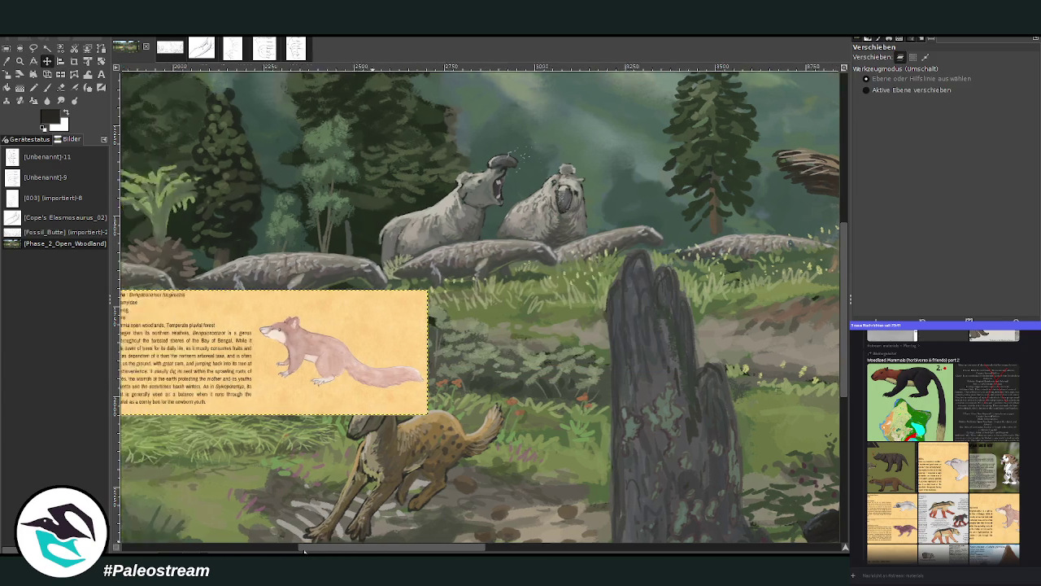
pyautogui.hscroll(-10, 303, 539)
pyautogui.moveTo(579, 417); pyautogui.dragTo(303, 501)
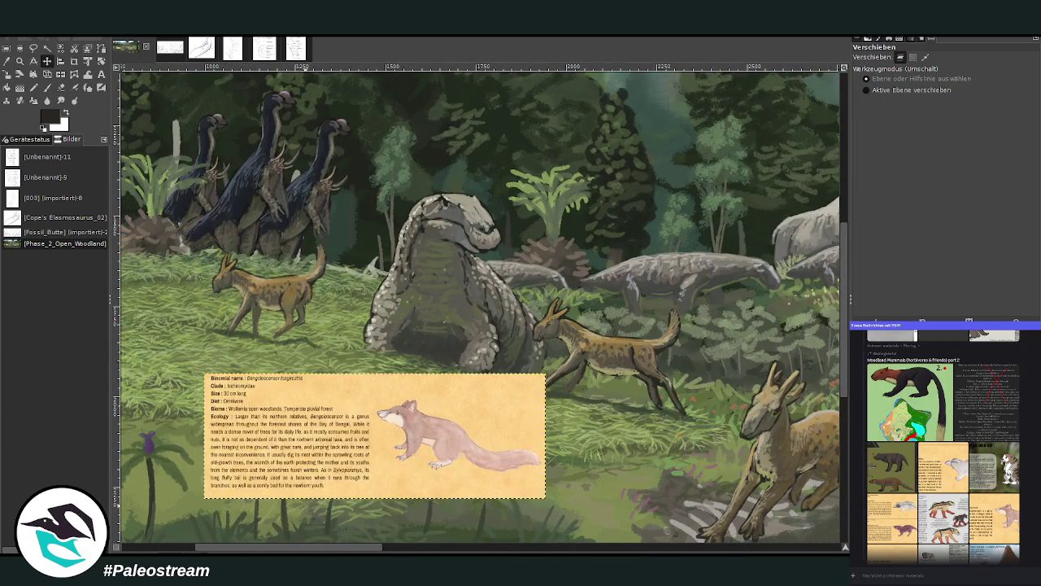
pyautogui.hscroll(-6, 341, 551)
pyautogui.moveTo(556, 458); pyautogui.dragTo(488, 486)
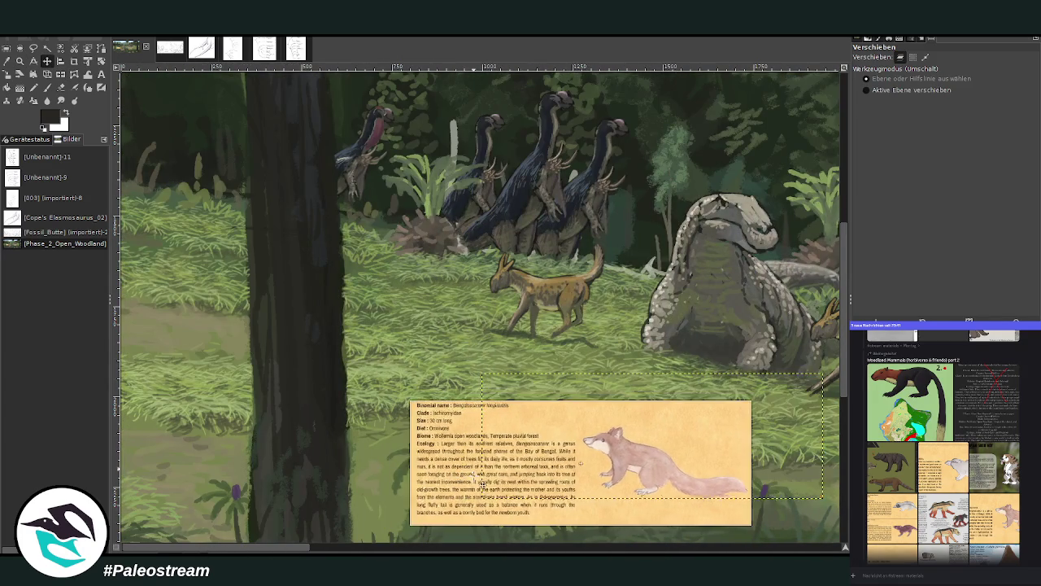
pyautogui.scroll(-5, 432, 472)
pyautogui.scroll(-3, 427, 470)
pyautogui.moveTo(490, 289); pyautogui.dragTo(424, 315)
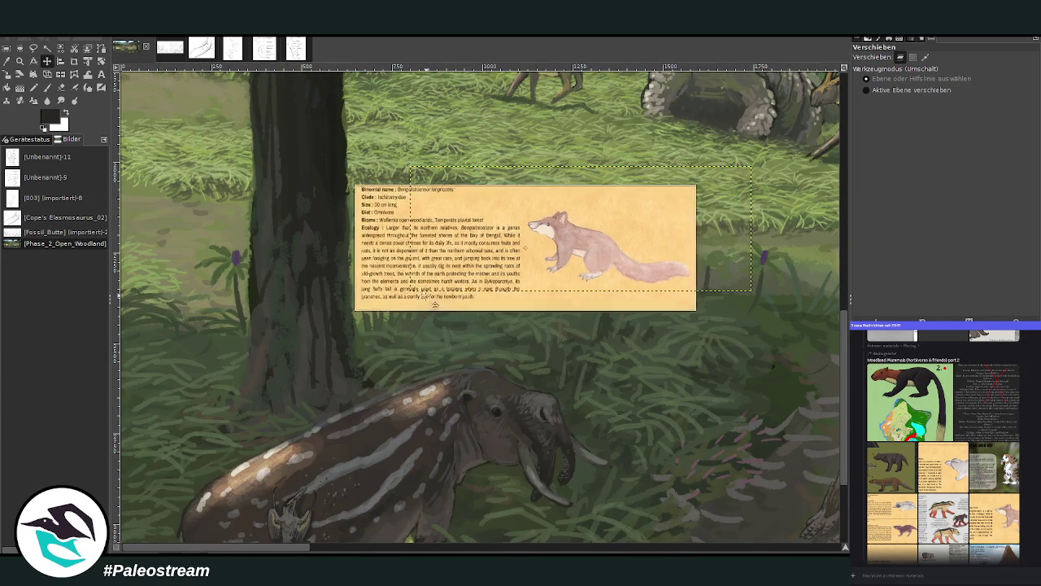
pyautogui.click(21, 61)
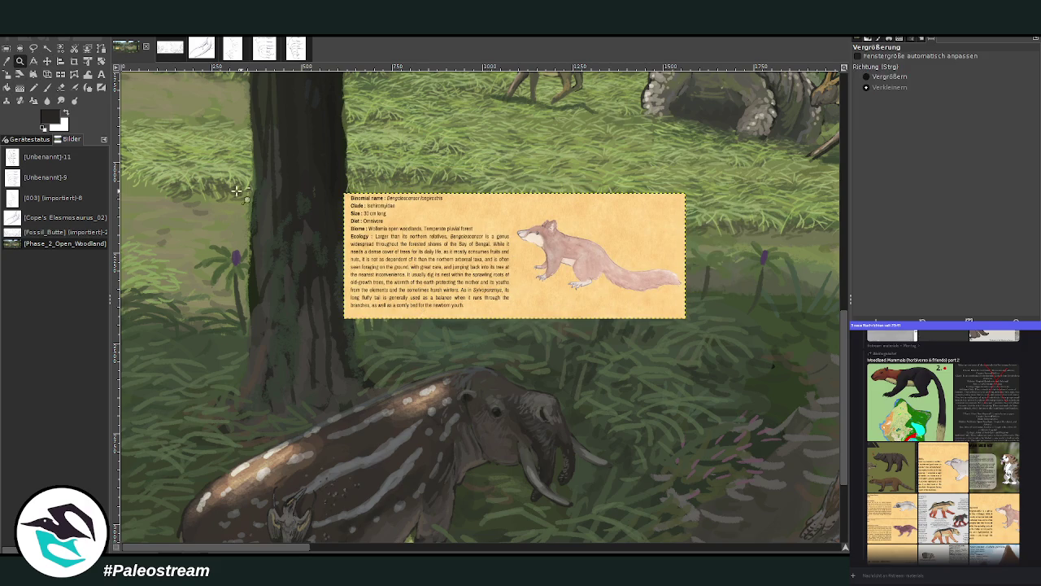
pyautogui.moveTo(185, 160); pyautogui.dragTo(657, 401)
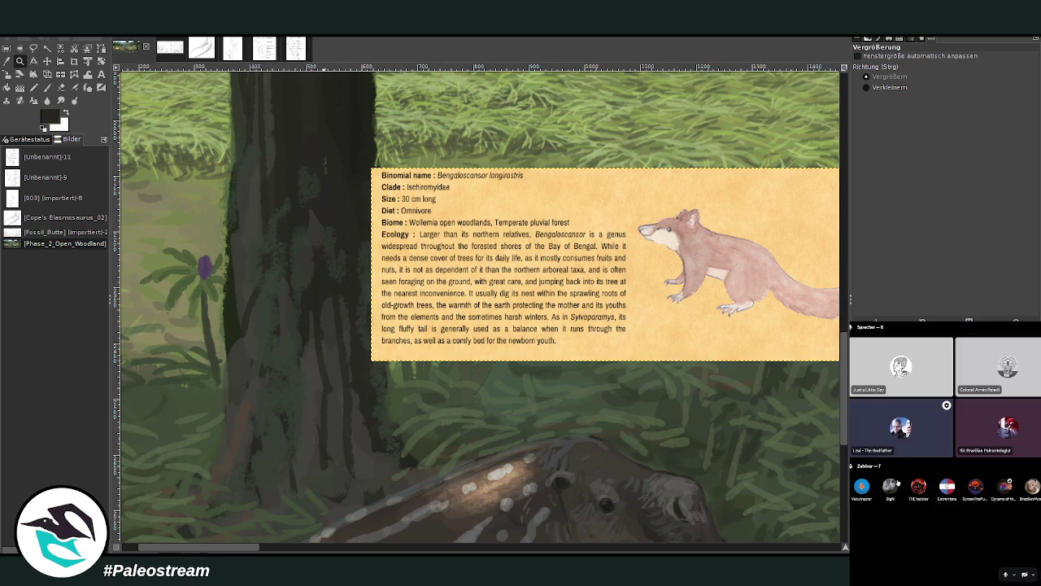
# Dismiss a call participant's options menu and focus the chat message field.
pyautogui.rightClick(1017, 334)
pyautogui.press('Escape')
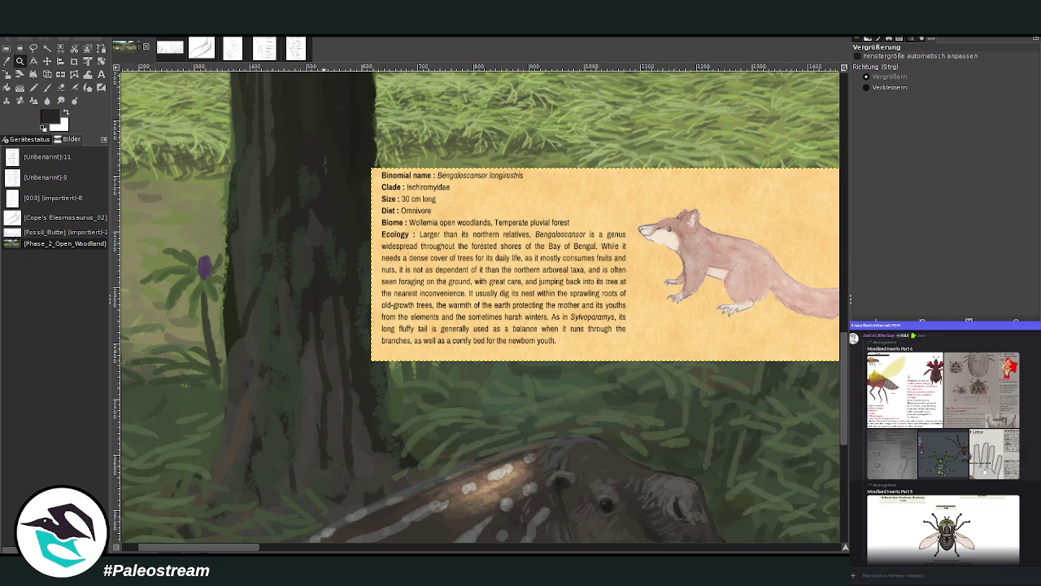
pyautogui.click(889, 575)
# Set up the Paintbrush with Chalk 03 at size 29 and hide the layer boundary outline.
pyautogui.click(47, 87)
pyautogui.scroll(8, 982, 116)
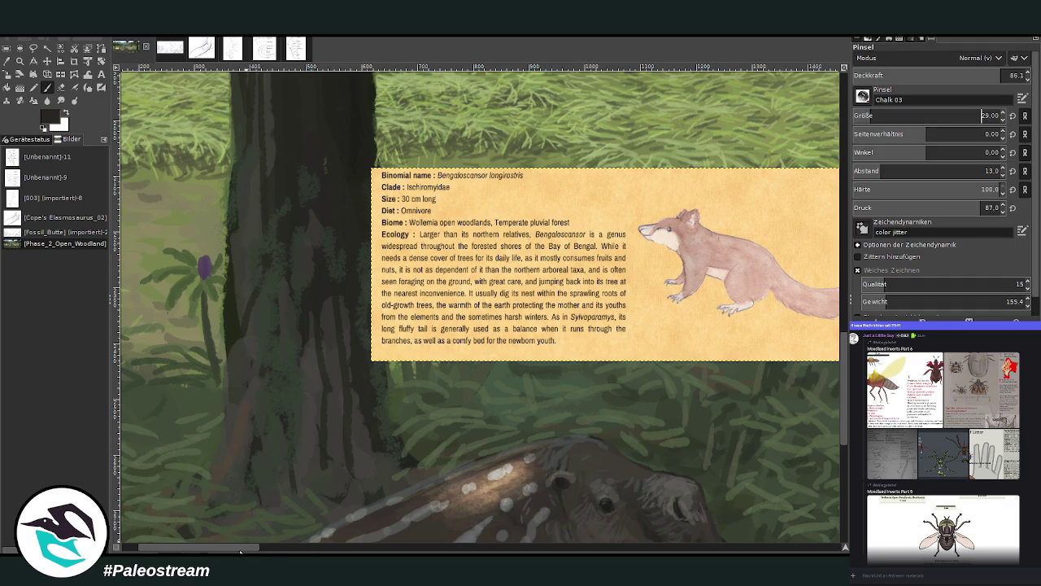
pyautogui.hscroll(2, 240, 552)
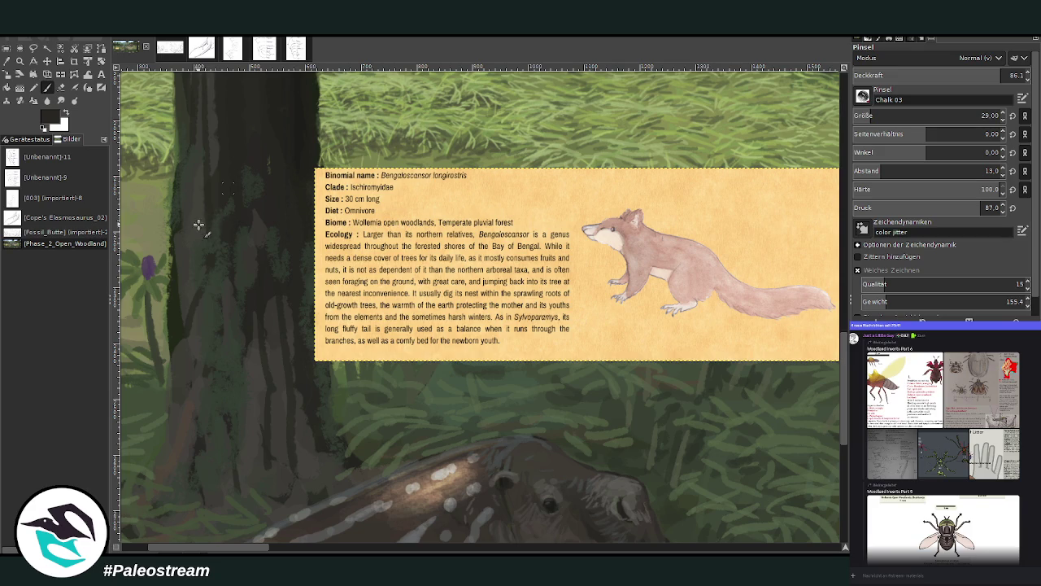
pyautogui.hotkey('ctrl', 'z')
pyautogui.hotkey('ctrl', 'y')
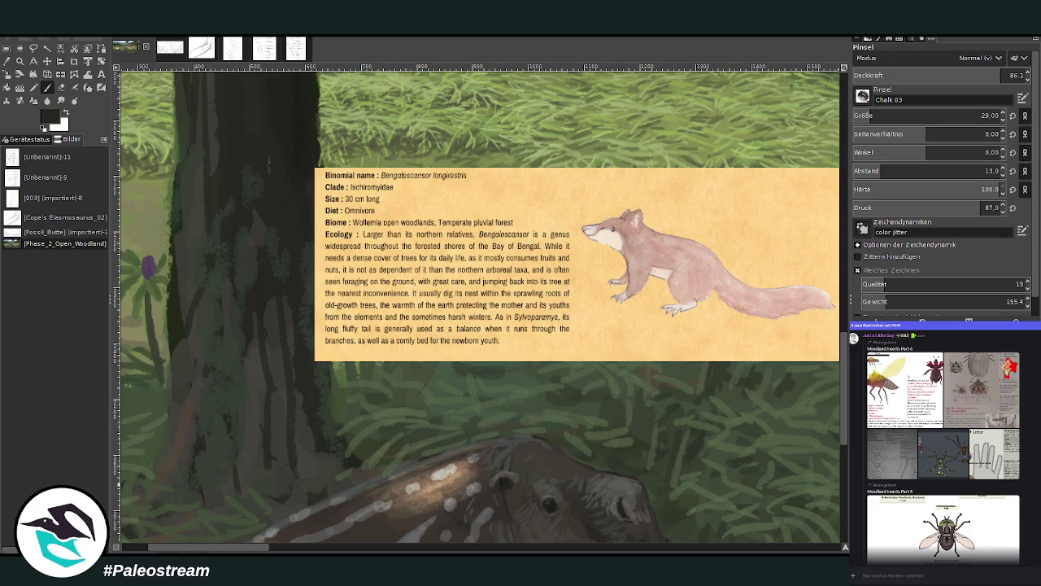
pyautogui.moveTo(843, 366); pyautogui.dragTo(847, 404)
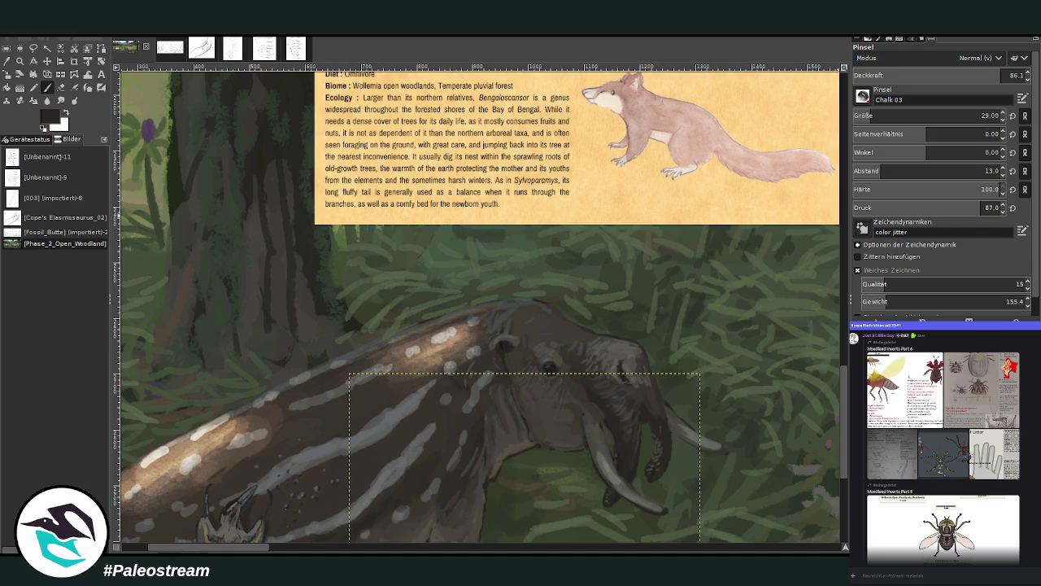
pyautogui.hotkey('ctrl', 'z')
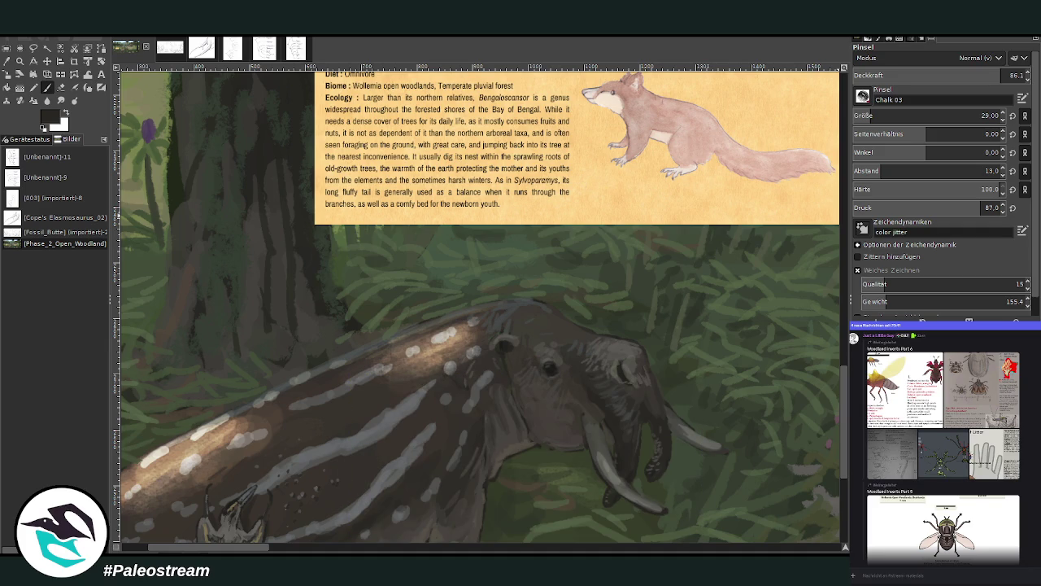
pyautogui.scroll(3, 844, 396)
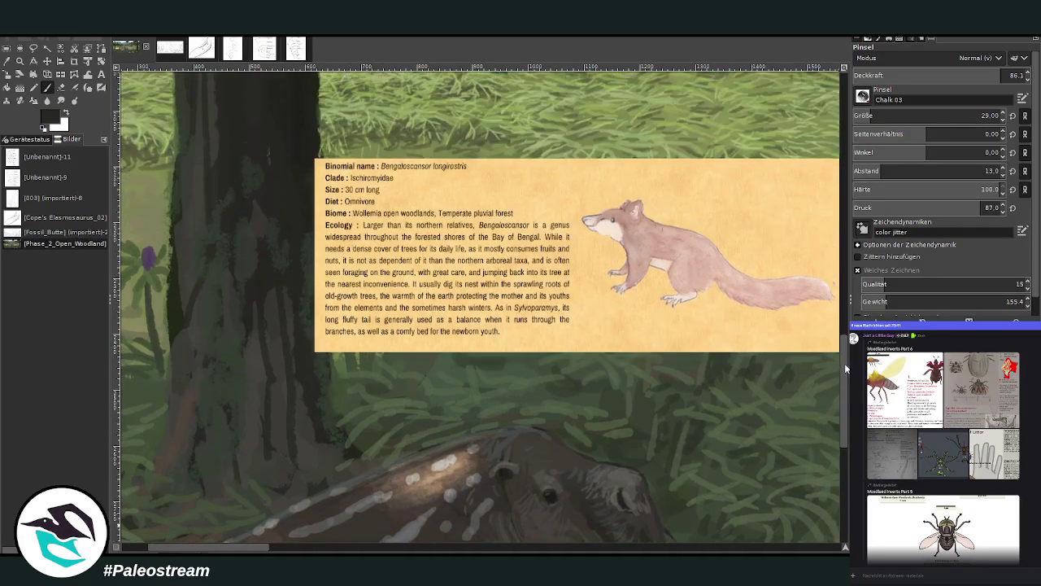
pyautogui.scroll(2, 844, 367)
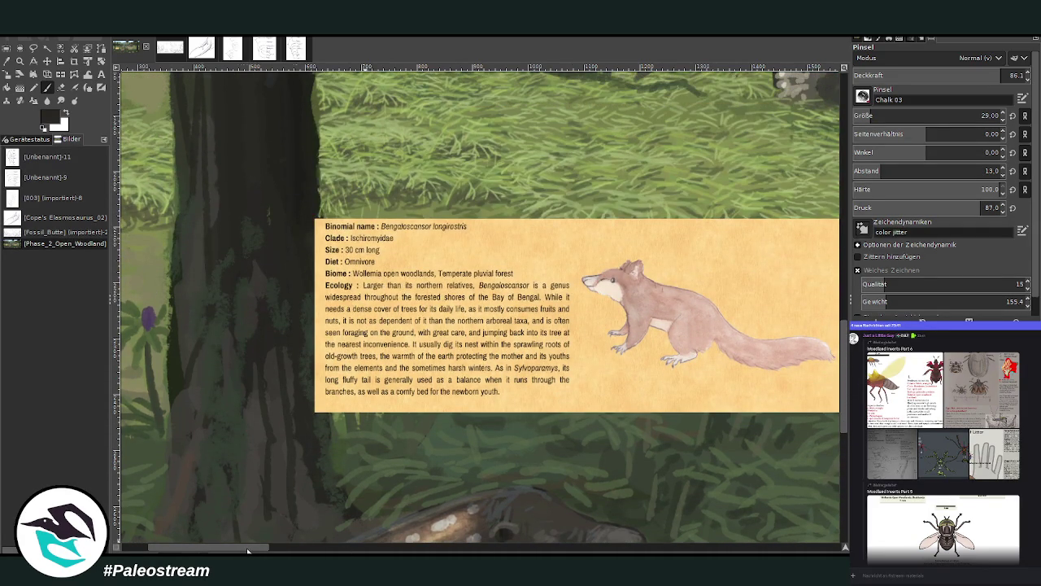
pyautogui.hscroll(-3, 249, 550)
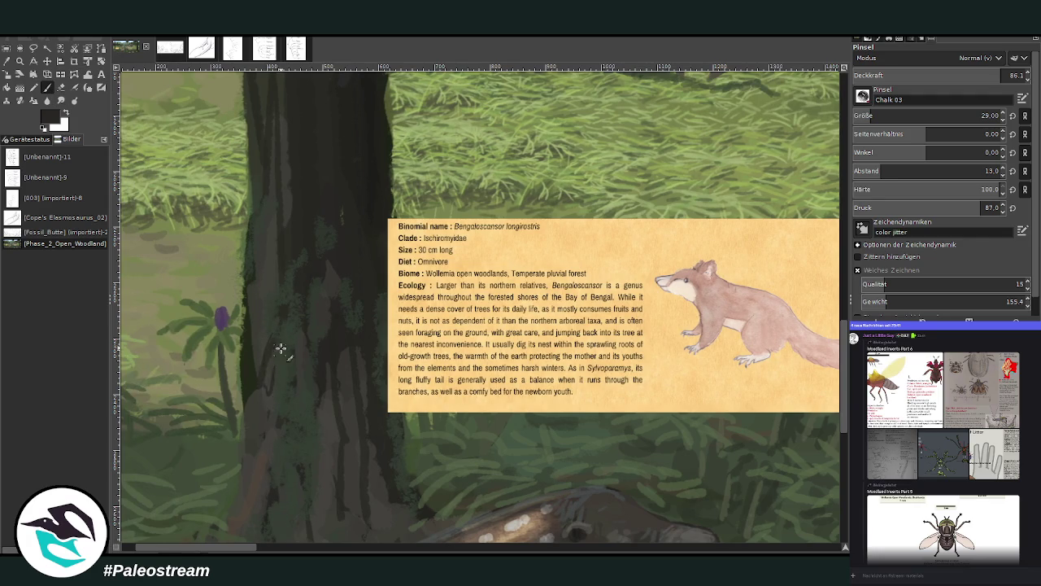
pyautogui.hscroll(3, 230, 551)
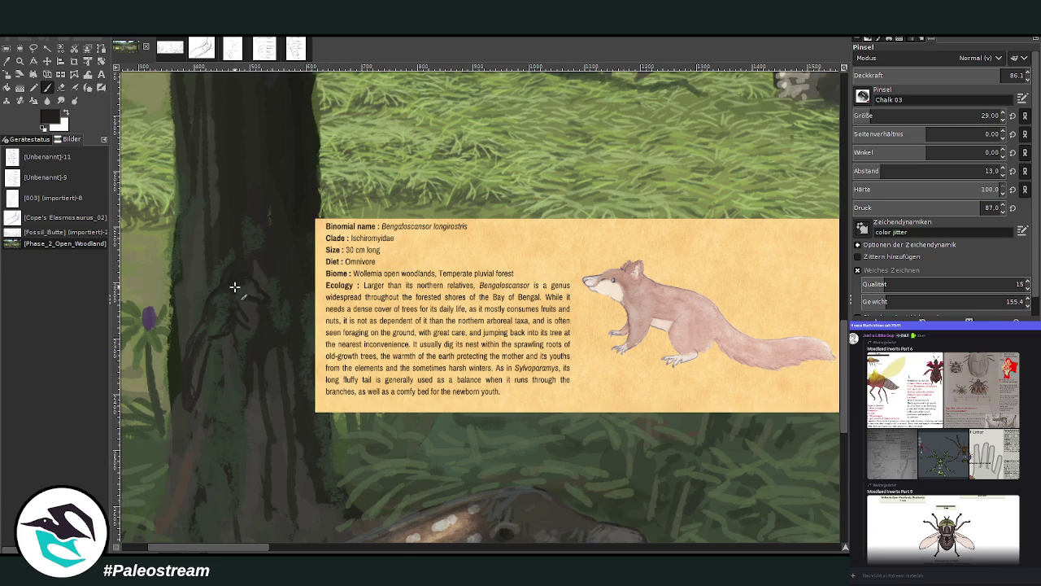
# Block in a dark climbing animal on the trunk, then add pale greyish-pink fur at 64.7 opacity.
pyautogui.moveTo(234, 310); pyautogui.dragTo(240, 313)
pyautogui.hotkey('shift', 'e')
pyautogui.press('p')
pyautogui.moveTo(193, 420); pyautogui.dragTo(203, 379)
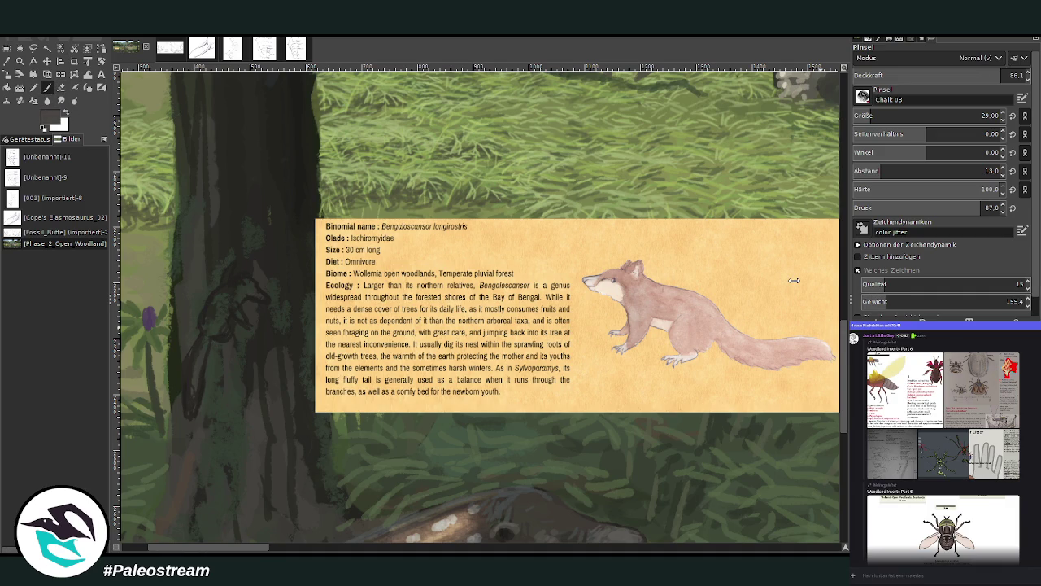
pyautogui.moveTo(212, 328)
pyautogui.mouseDown()
pyautogui.moveTo(214, 302)
pyautogui.moveTo(191, 361)
pyautogui.moveTo(190, 399)
pyautogui.moveTo(185, 376)
pyautogui.mouseUp()
pyautogui.click(962, 75)
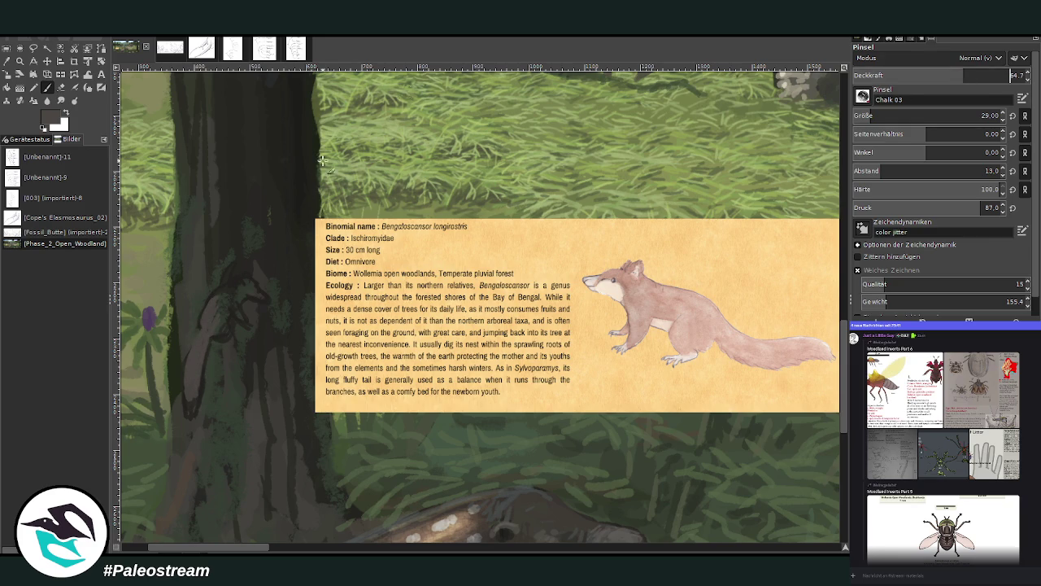
pyautogui.moveTo(217, 296)
pyautogui.mouseDown()
pyautogui.moveTo(212, 321)
pyautogui.moveTo(228, 331)
pyautogui.moveTo(220, 339)
pyautogui.moveTo(239, 297)
pyautogui.moveTo(221, 293)
pyautogui.moveTo(227, 284)
pyautogui.moveTo(208, 309)
pyautogui.mouseUp()
pyautogui.press('d')
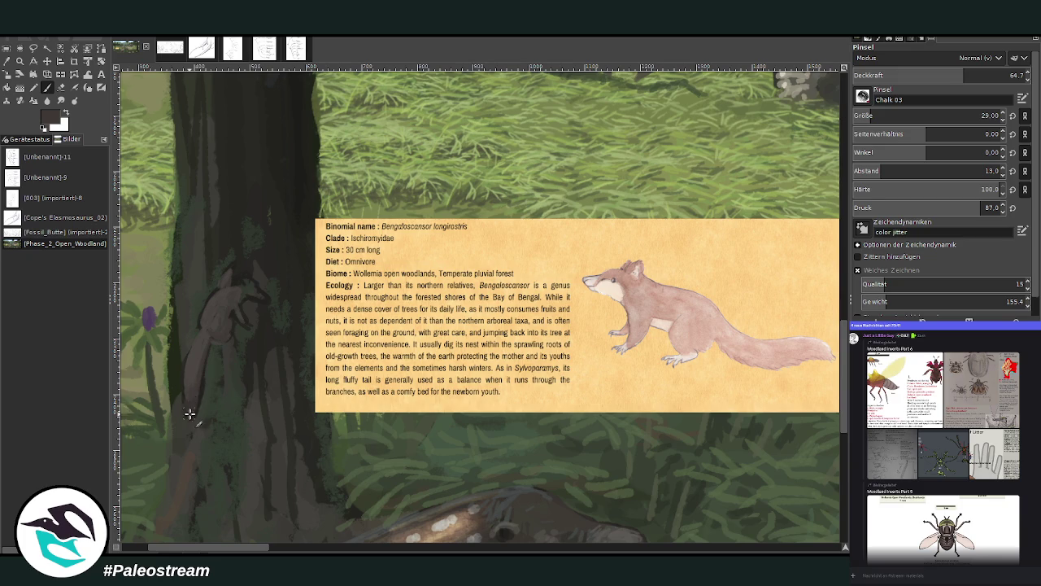
# Sample the trunk colour and paint it over the squirrel's lower body and beside its head.
pyautogui.press('o')
pyautogui.click(271, 257)
pyautogui.press('p')
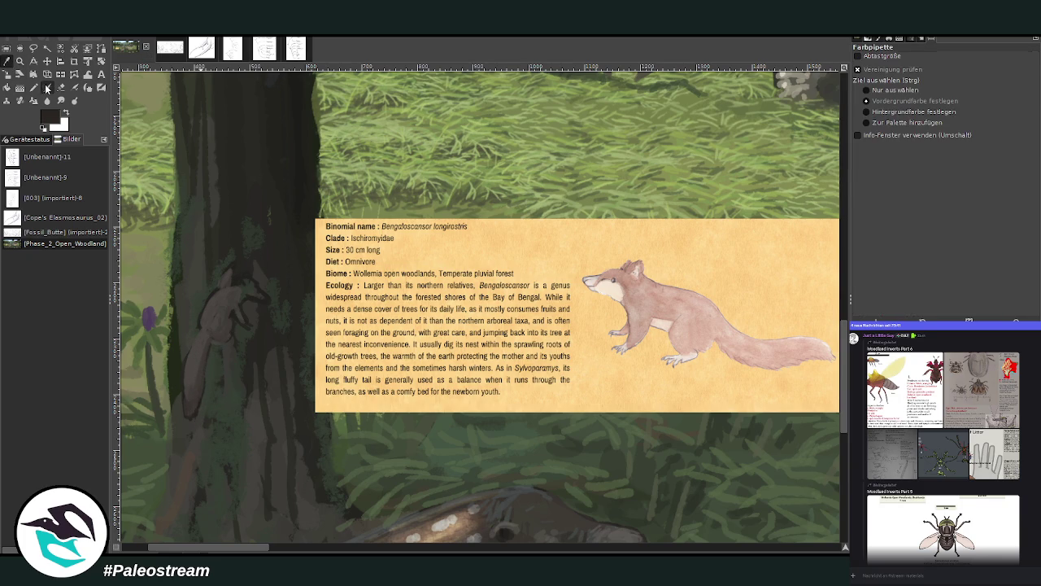
pyautogui.moveTo(217, 346); pyautogui.dragTo(202, 419)
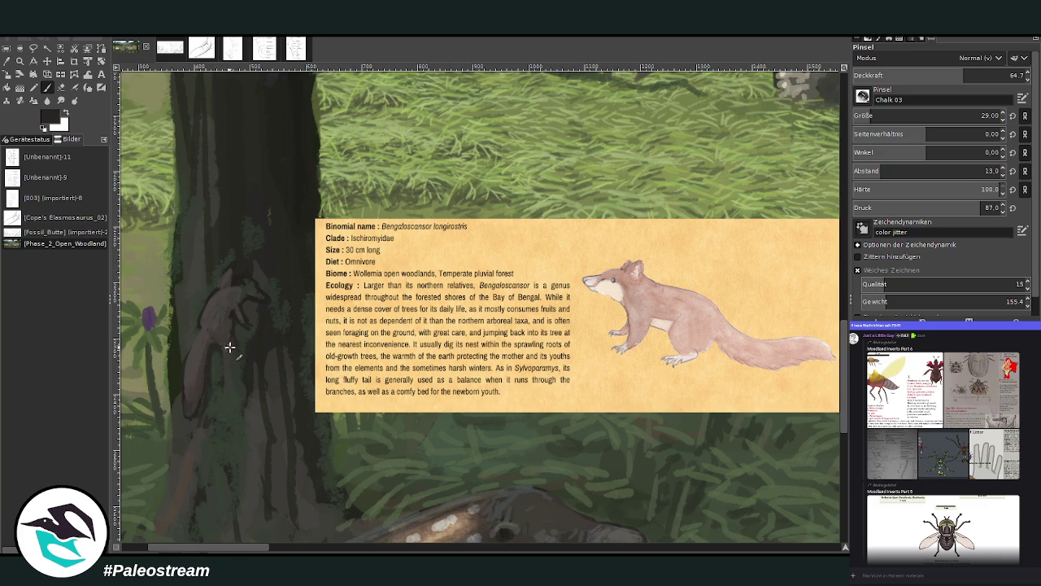
pyautogui.moveTo(245, 304); pyautogui.dragTo(257, 306)
# At 44.2 opacity, add light grey highlights on the squirrel's head and forearm.
pyautogui.press('o')
pyautogui.click(239, 295)
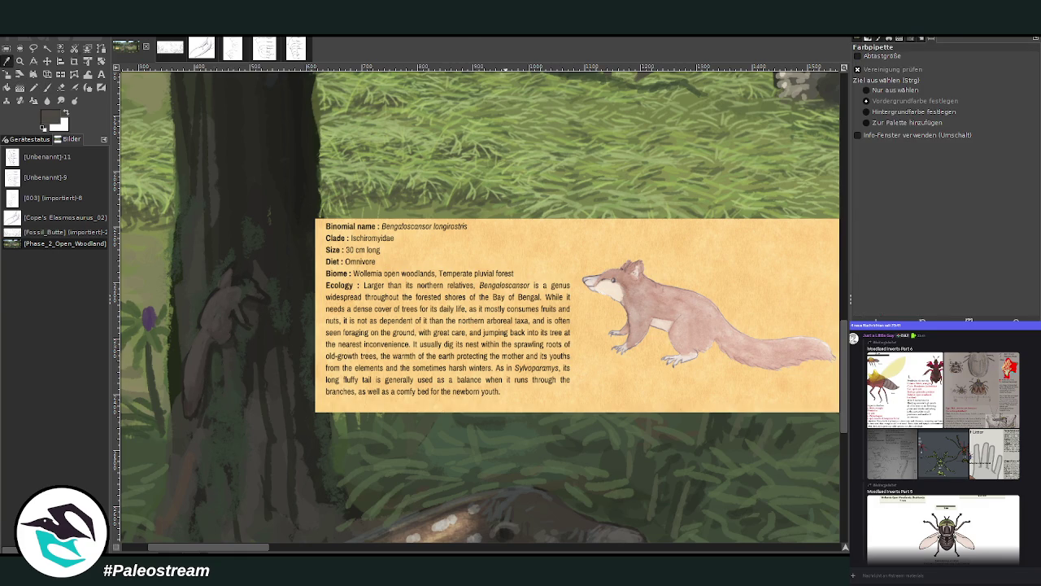
pyautogui.press('p')
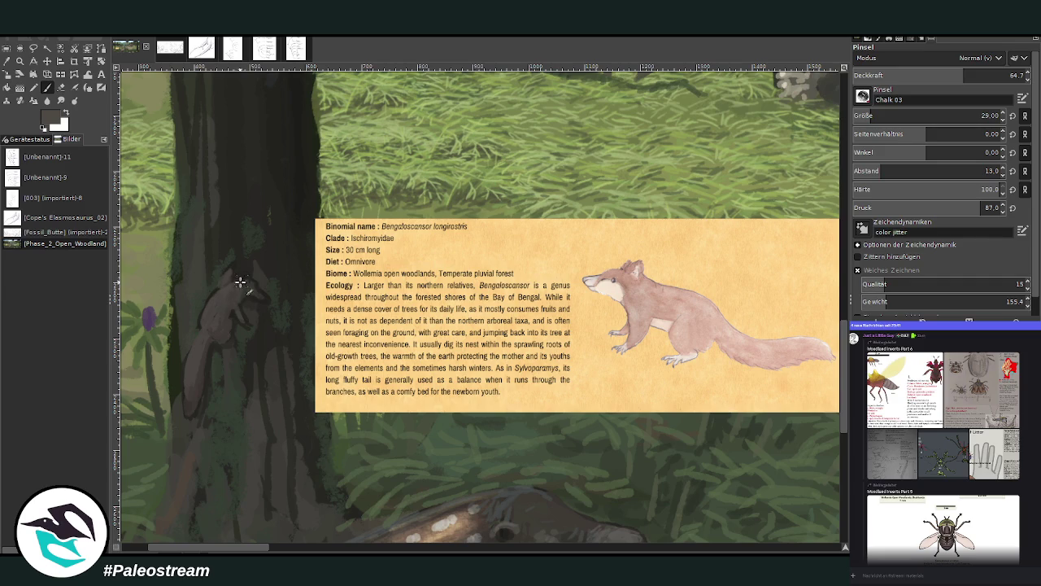
pyautogui.press('less')
pyautogui.press('less')
pyautogui.press('less')
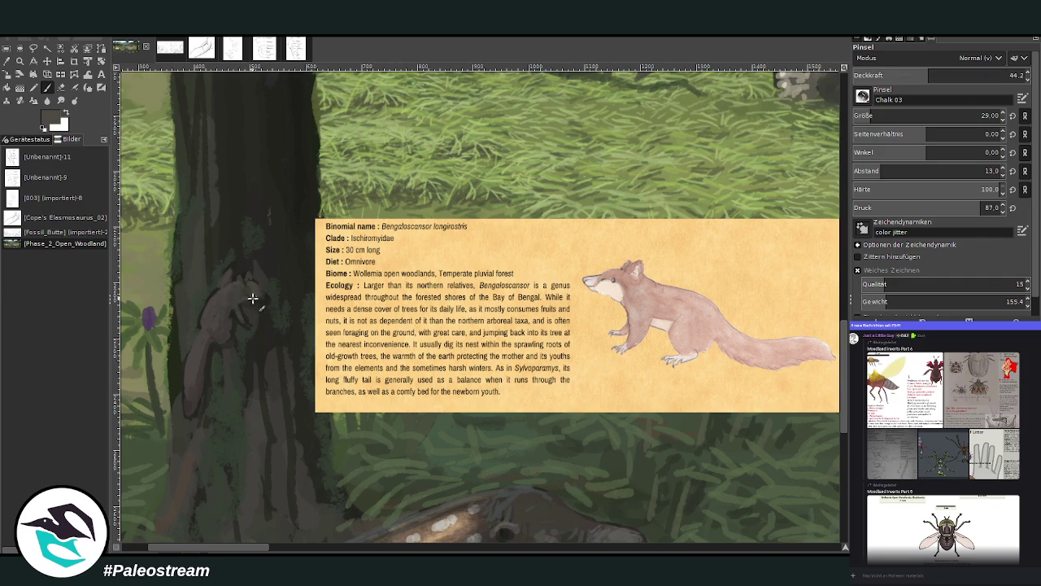
pyautogui.keyDown('ctrl'); pyautogui.click(812, 309); pyautogui.keyUp('ctrl')
pyautogui.moveTo(252, 295); pyautogui.dragTo(267, 272)
pyautogui.moveTo(222, 321); pyautogui.dragTo(218, 323)
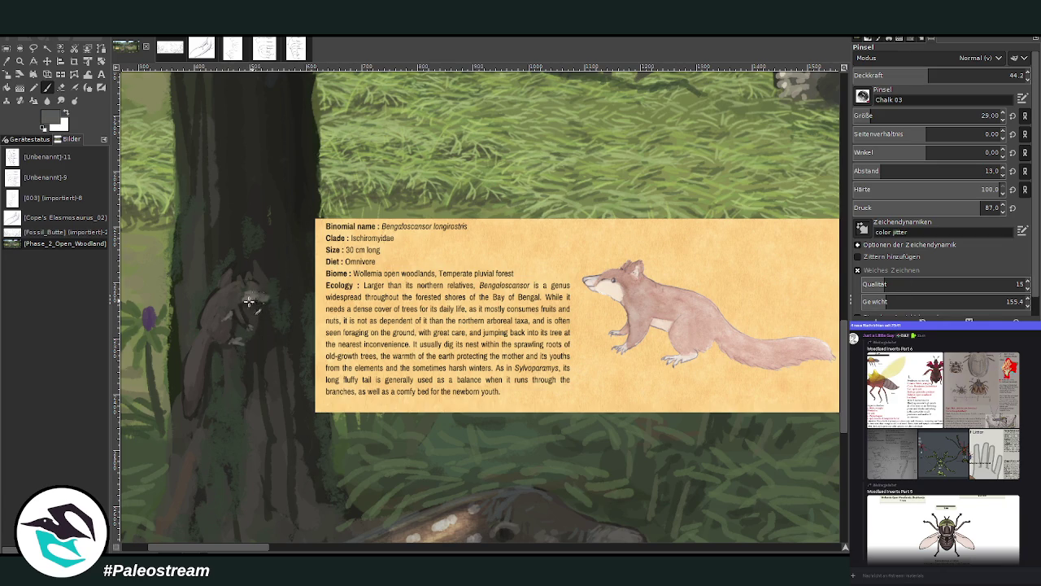
# Touch up the head and ear in darker grey with a size 20 brush at 53.3 opacity.
pyautogui.keyDown('ctrl'); pyautogui.click(800, 323); pyautogui.keyUp('ctrl')
pyautogui.click(895, 116)
pyautogui.click(982, 75)
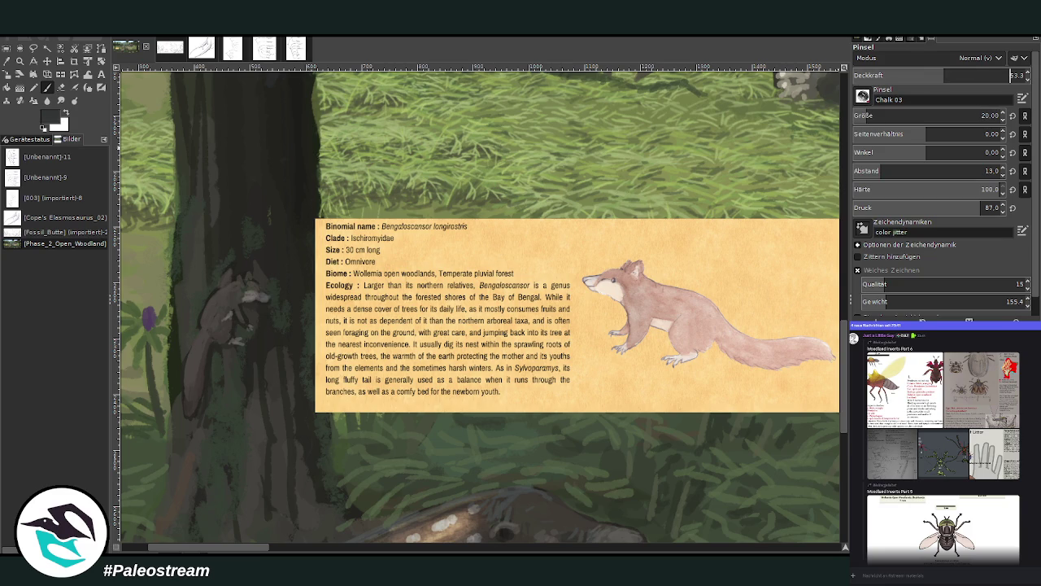
pyautogui.moveTo(233, 279); pyautogui.dragTo(226, 271)
pyautogui.press('d')
# Using greys sampled from the card, lighten the body and tail and darken the head fur.
pyautogui.keyDown('ctrl'); pyautogui.click(811, 328); pyautogui.keyUp('ctrl')
pyautogui.keyDown('ctrl'); pyautogui.click(811, 328); pyautogui.keyUp('ctrl')
pyautogui.moveTo(204, 322); pyautogui.dragTo(196, 397)
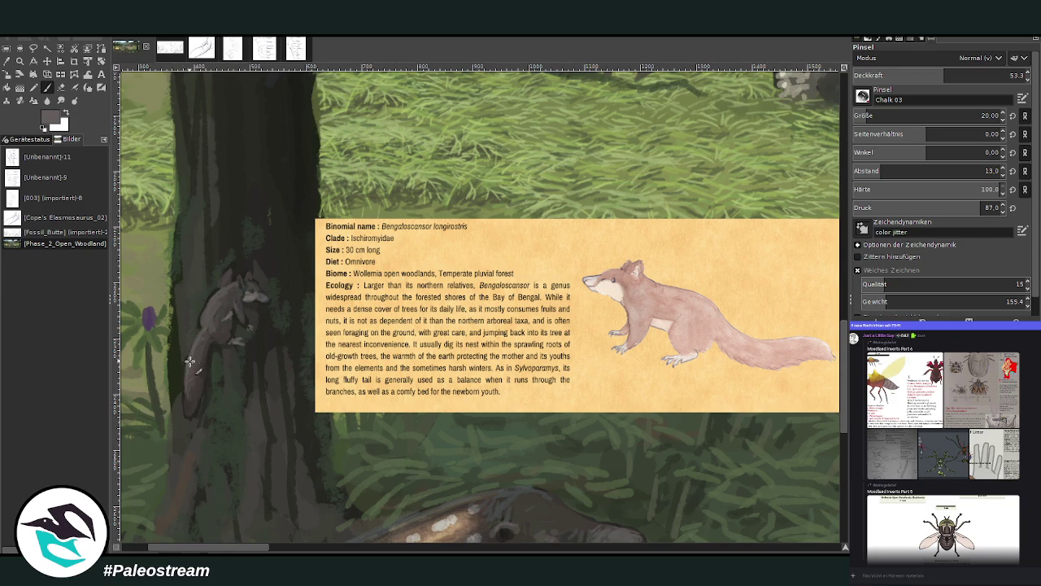
pyautogui.moveTo(204, 325); pyautogui.dragTo(187, 402)
pyautogui.keyDown('ctrl'); pyautogui.click(785, 292); pyautogui.keyUp('ctrl')
pyautogui.moveTo(233, 265); pyautogui.dragTo(245, 289)
pyautogui.moveTo(247, 294)
pyautogui.mouseDown()
pyautogui.moveTo(256, 291)
pyautogui.moveTo(242, 287)
pyautogui.moveTo(249, 294)
pyautogui.mouseUp()
pyautogui.keyDown('ctrl'); pyautogui.scroll(-2, 152, 362); pyautogui.keyUp('ctrl')
# Hide the reference card layer and scroll the view back over the painting.
pyautogui.keyDown('ctrl'); pyautogui.scroll(-2, 152, 362); pyautogui.keyUp('ctrl')
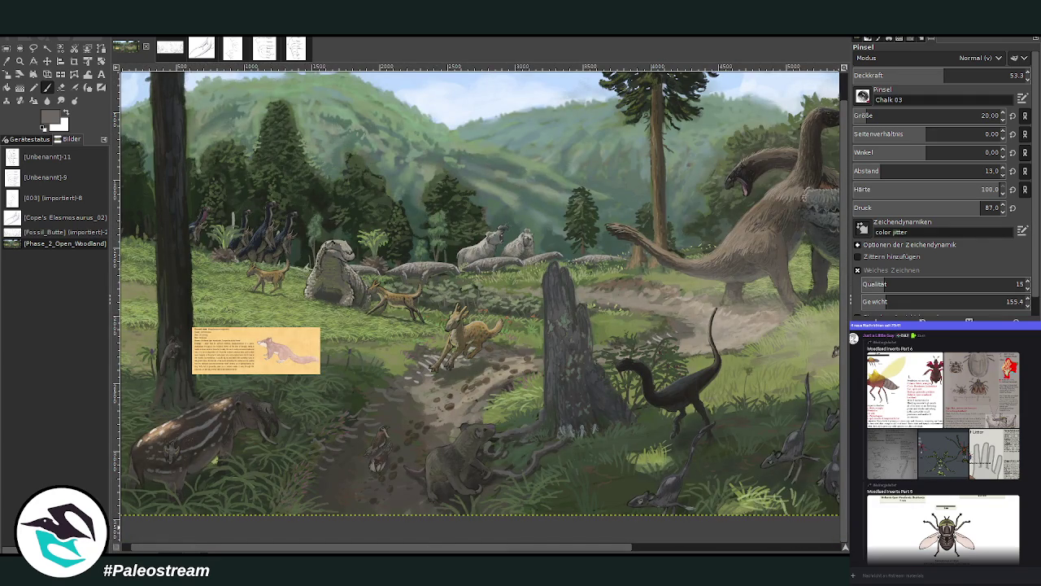
pyautogui.hotkey('ctrl', 'z')
pyautogui.hotkey('ctrl', 'z')
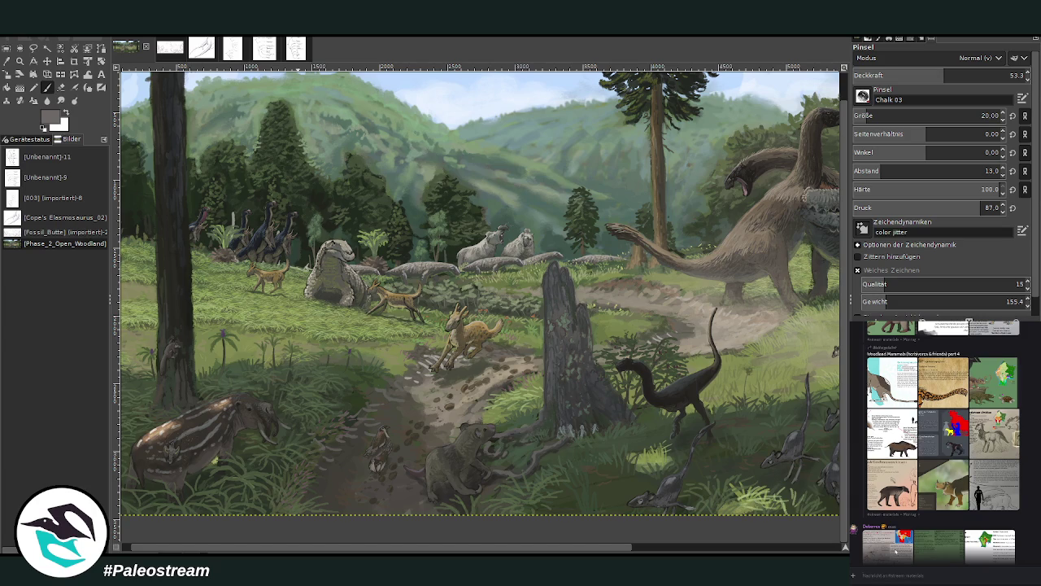
pyautogui.scroll(10, 897, 551)
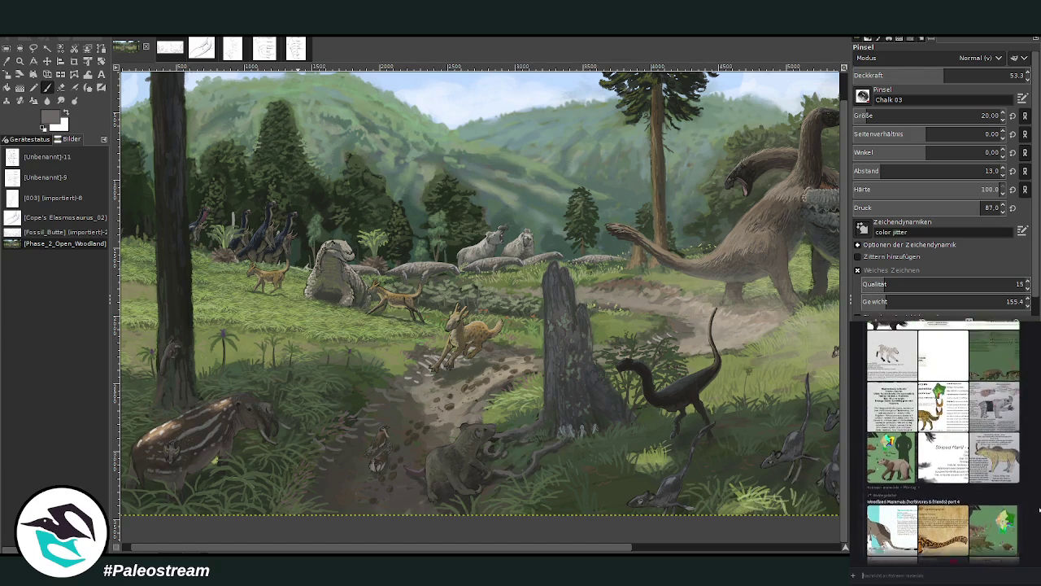
pyautogui.scroll(3, 1039, 509)
pyautogui.scroll(3, 1039, 508)
pyautogui.scroll(3, 1039, 509)
pyautogui.scroll(3, 1039, 508)
pyautogui.scroll(3, 1039, 509)
pyautogui.scroll(3, 1039, 508)
pyautogui.scroll(3, 1039, 508)
pyautogui.scroll(3, 1039, 508)
pyautogui.scroll(3, 1039, 508)
pyautogui.scroll(3, 1039, 509)
pyautogui.scroll(3, 1039, 509)
pyautogui.scroll(3, 1039, 508)
pyautogui.scroll(3, 1039, 508)
pyautogui.scroll(3, 1039, 509)
pyautogui.scroll(3, 1039, 509)
pyautogui.scroll(3, 1039, 509)
pyautogui.scroll(2, 1039, 509)
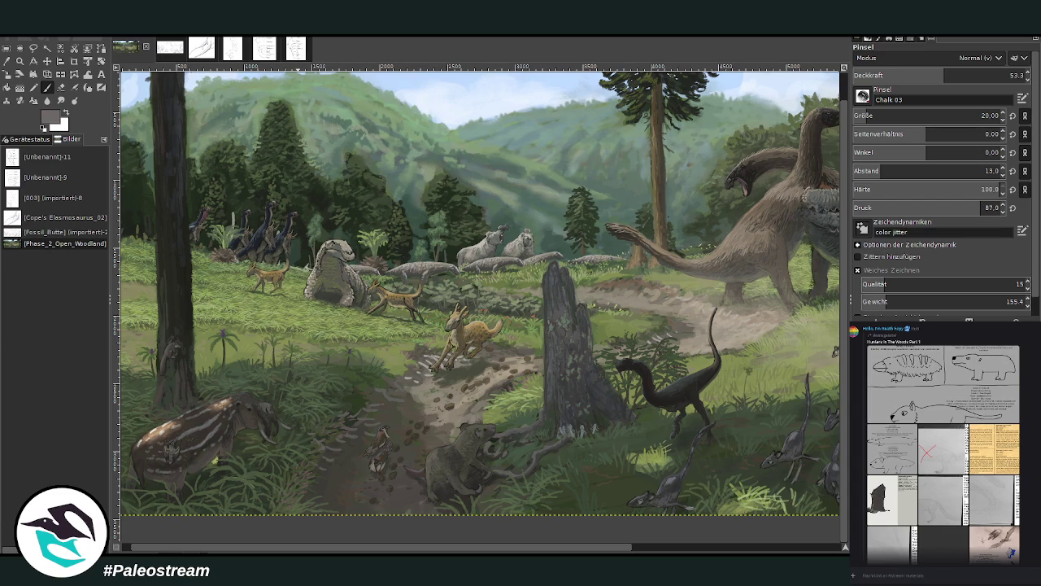
pyautogui.scroll(3, 1033, 486)
pyautogui.scroll(3, 1033, 486)
pyautogui.scroll(3, 1032, 486)
pyautogui.scroll(3, 1032, 486)
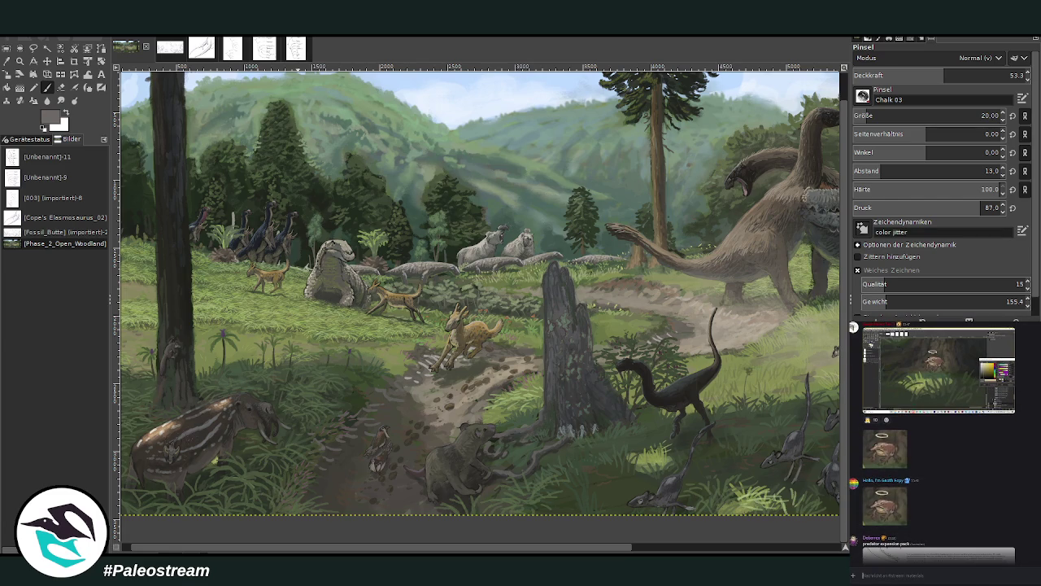
# Dismiss a call participant's options, select the Zoom tool, and scroll right toward the frog.
pyautogui.rightClick(976, 546)
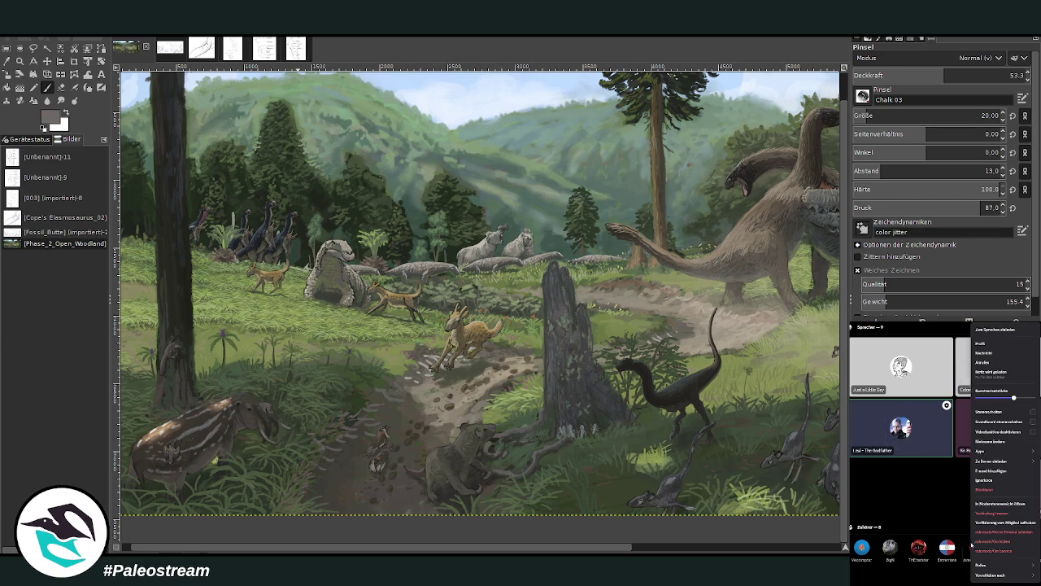
pyautogui.click(984, 329)
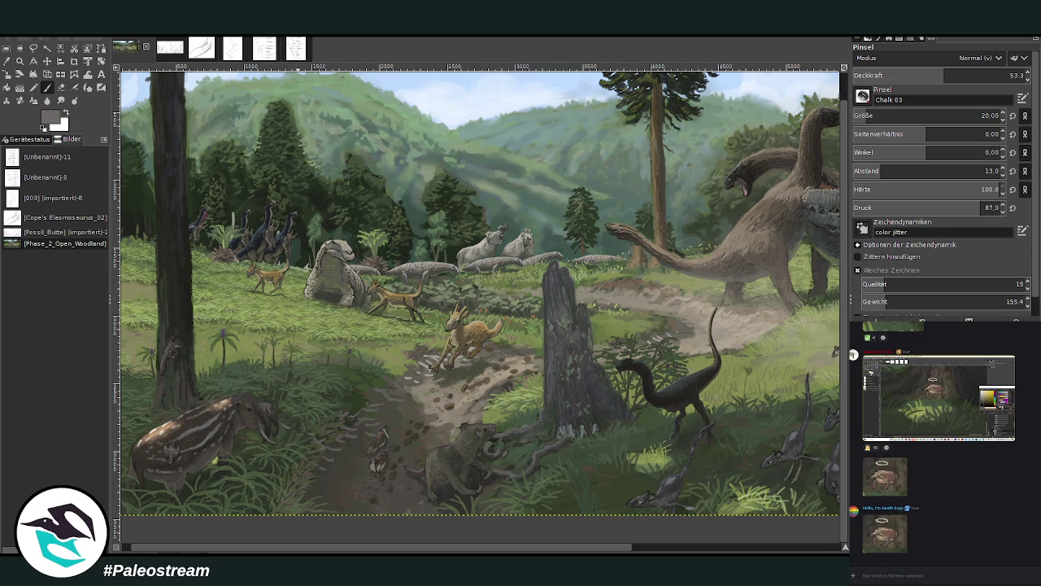
pyautogui.press('z')
pyautogui.hscroll(5, 328, 540)
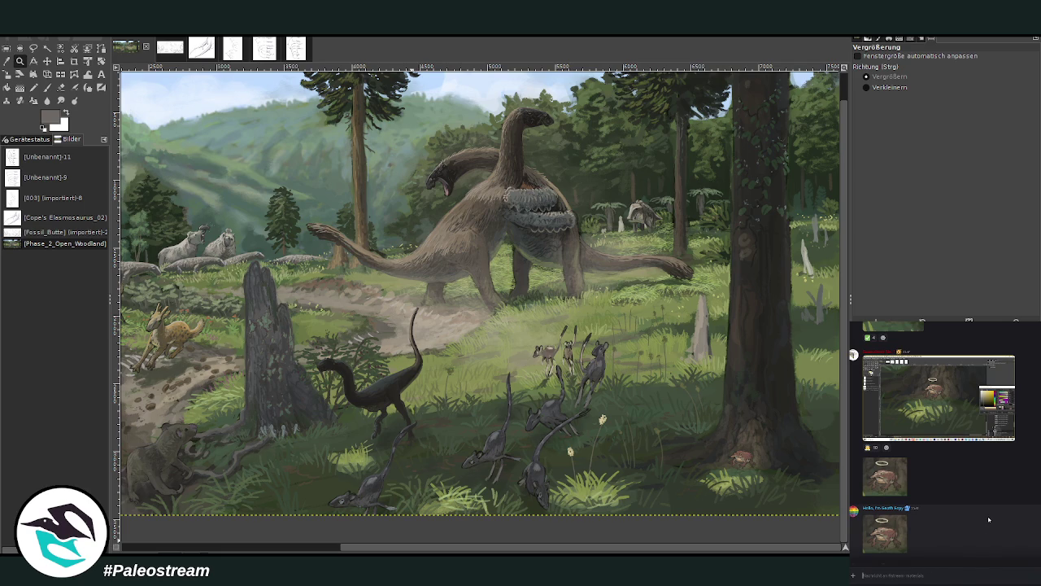
# Zoom in close on the frog by the tree, then zoom back out in four steps.
pyautogui.click(936, 575)
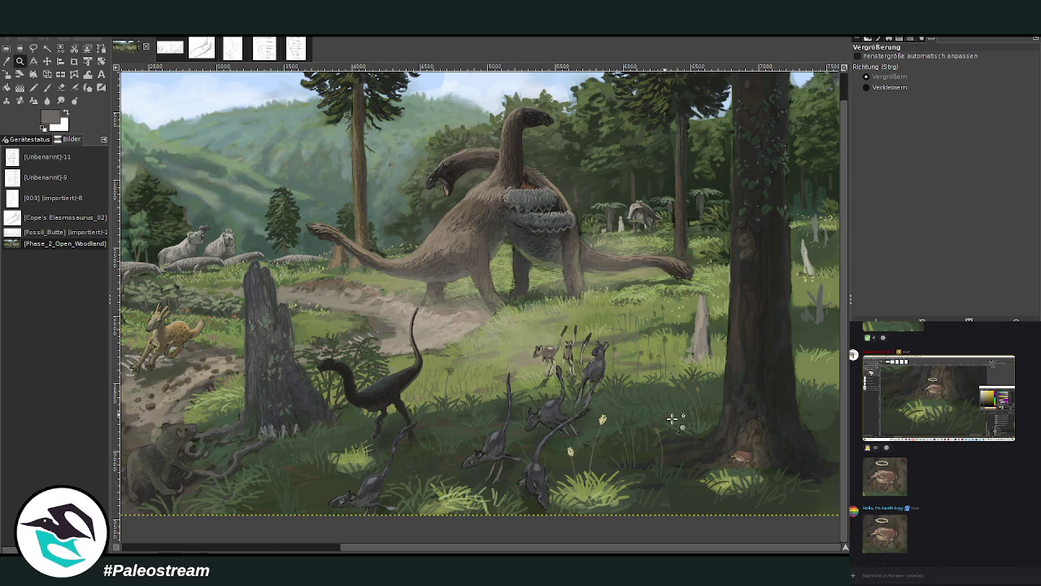
pyautogui.moveTo(676, 420); pyautogui.dragTo(795, 502)
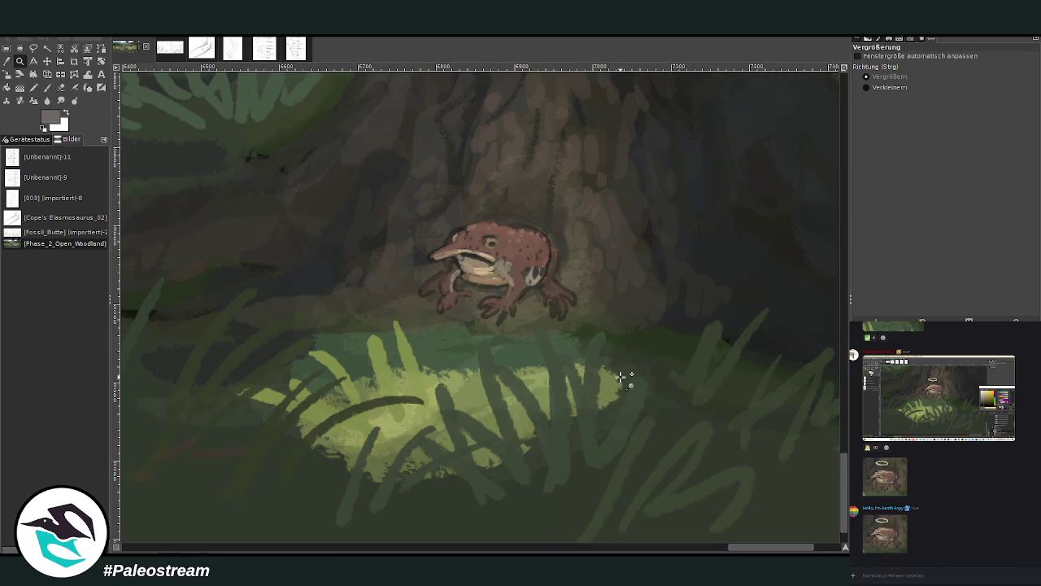
pyautogui.press('ctrl')
pyautogui.keyDown('ctrl'); pyautogui.click(695, 334); pyautogui.keyUp('ctrl')
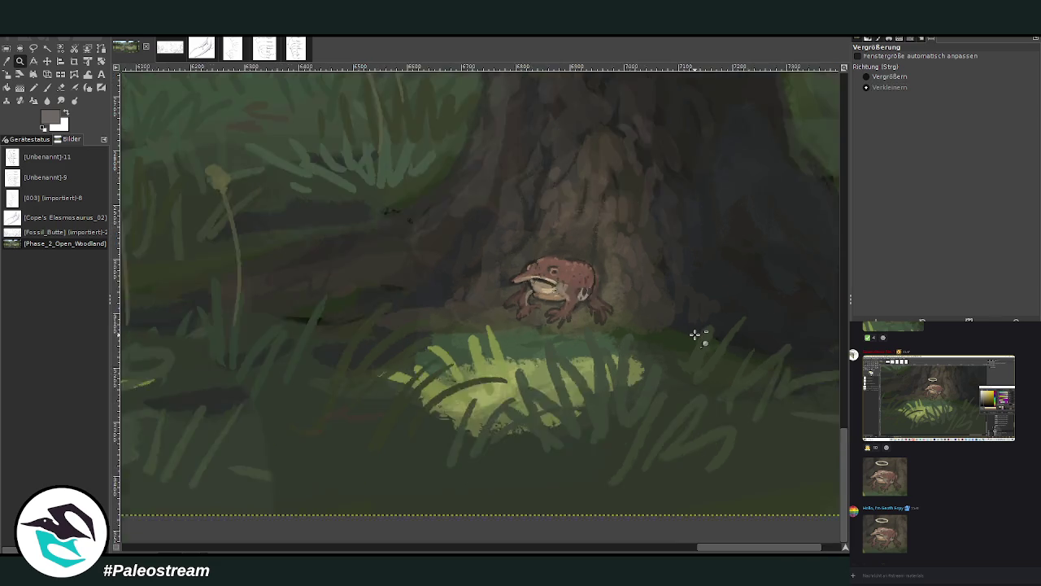
pyautogui.keyDown('ctrl'); pyautogui.click(695, 334); pyautogui.keyUp('ctrl')
pyautogui.keyDown('ctrl'); pyautogui.click(695, 334); pyautogui.keyUp('ctrl')
pyautogui.keyDown('ctrl'); pyautogui.click(695, 335); pyautogui.keyUp('ctrl')
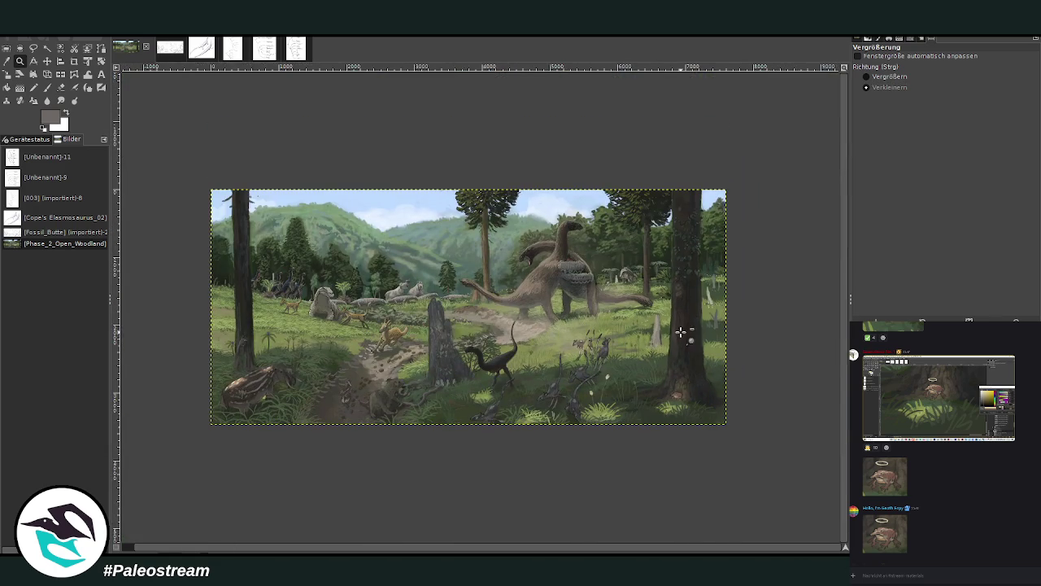
# Zoom so the whole woodland painting fills most of the window.
pyautogui.click(871, 77)
pyautogui.moveTo(179, 158); pyautogui.dragTo(721, 425)
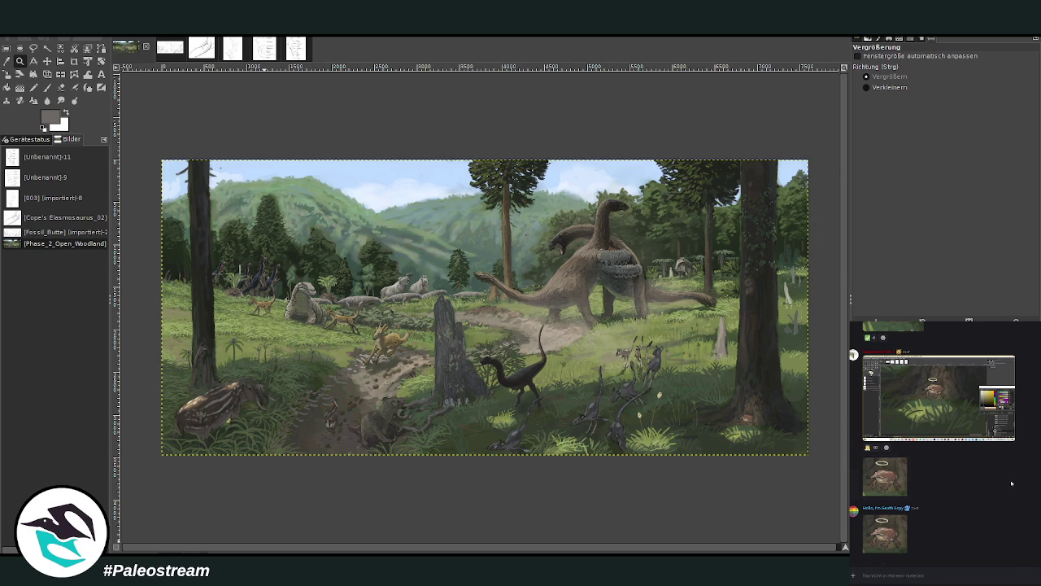
pyautogui.scroll(5, 1011, 484)
pyautogui.scroll(5, 1012, 483)
pyautogui.scroll(5, 1011, 482)
pyautogui.scroll(5, 1011, 481)
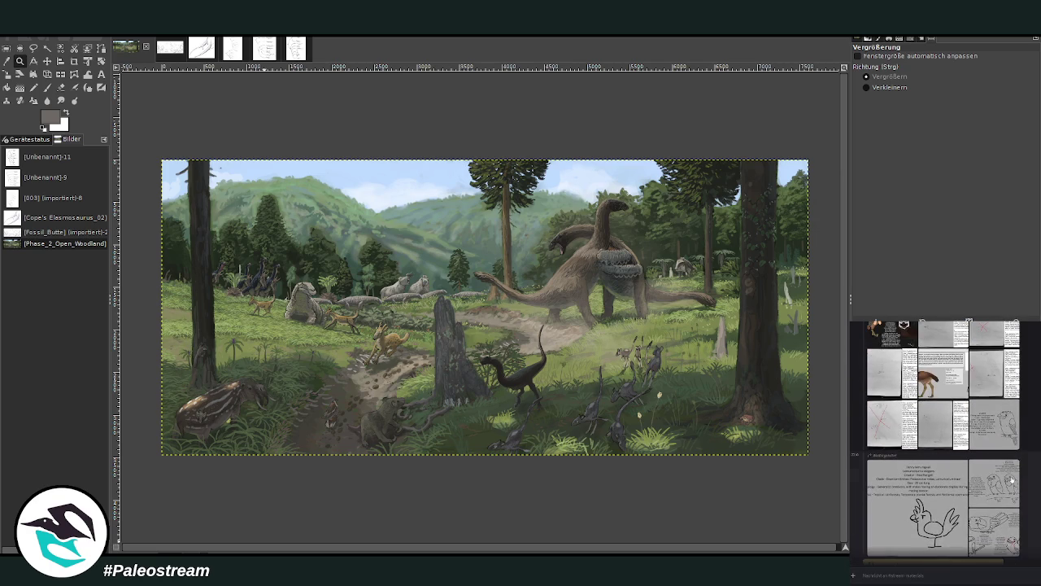
pyautogui.scroll(5, 1011, 480)
pyautogui.scroll(5, 1012, 479)
pyautogui.scroll(5, 1011, 479)
# Preview the Enantjars, kingfisher, Baryavis and other bird reference sheets in the chat.
pyautogui.scroll(5, 1011, 479)
pyautogui.click(892, 514)
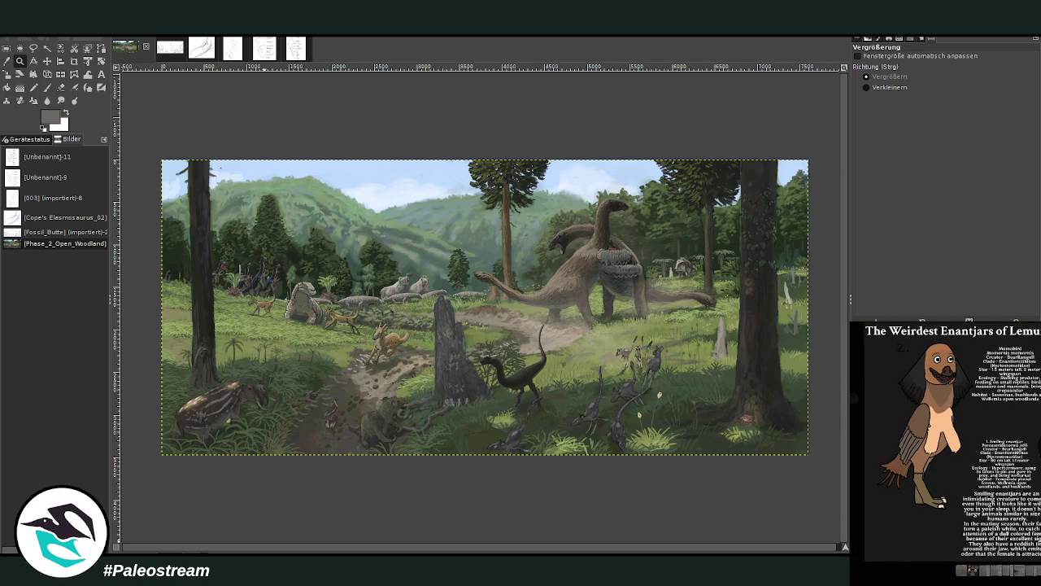
pyautogui.press('Escape')
pyautogui.scroll(-5, 1037, 475)
pyautogui.scroll(-5, 1037, 475)
pyautogui.scroll(-5, 1037, 475)
pyautogui.scroll(2, 1037, 475)
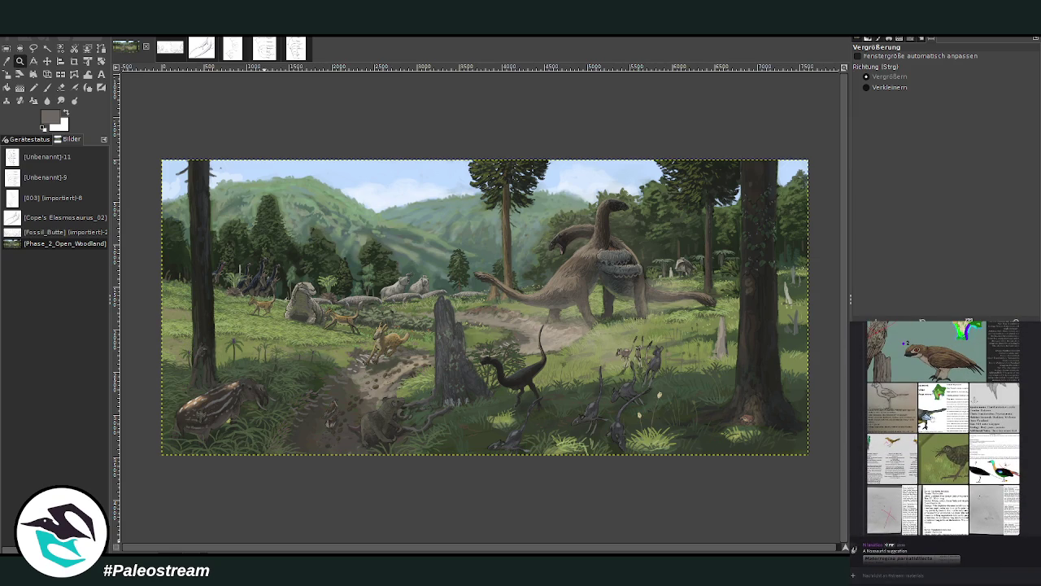
pyautogui.click(932, 419)
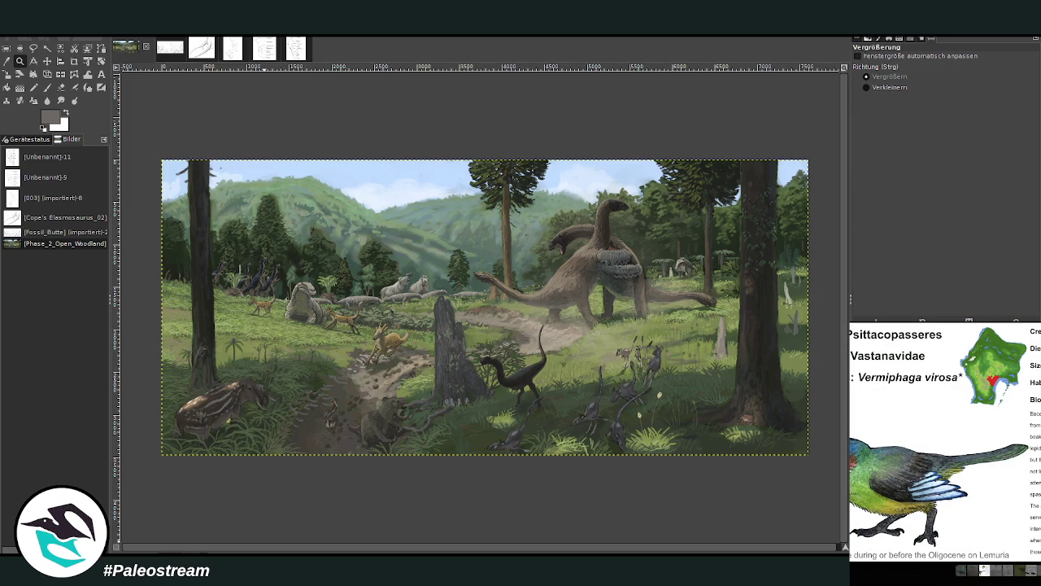
pyautogui.press('Escape')
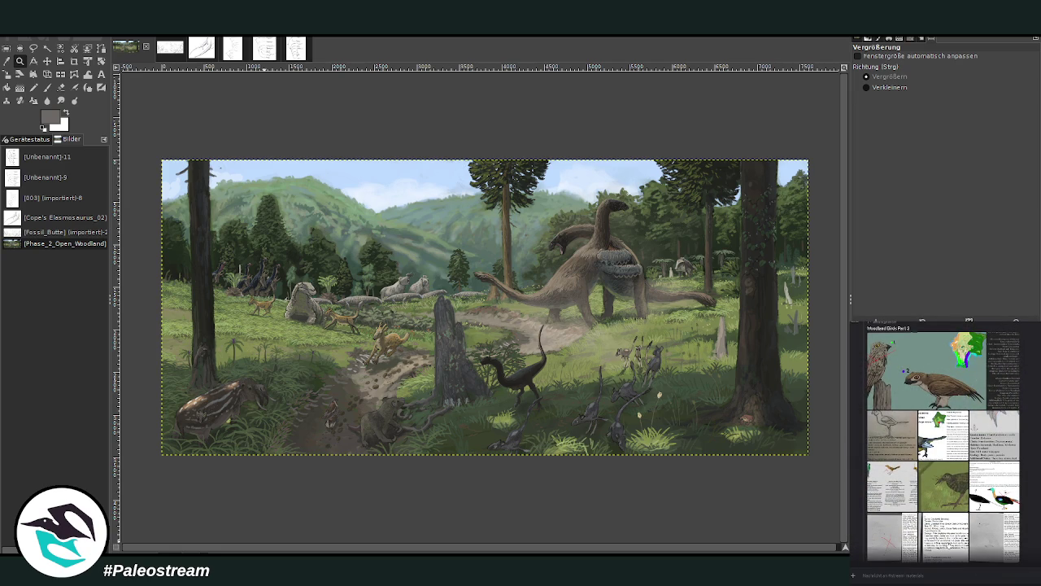
pyautogui.click(948, 546)
pyautogui.click(1026, 542)
pyautogui.click(973, 532)
pyautogui.press('Escape')
pyautogui.click(974, 505)
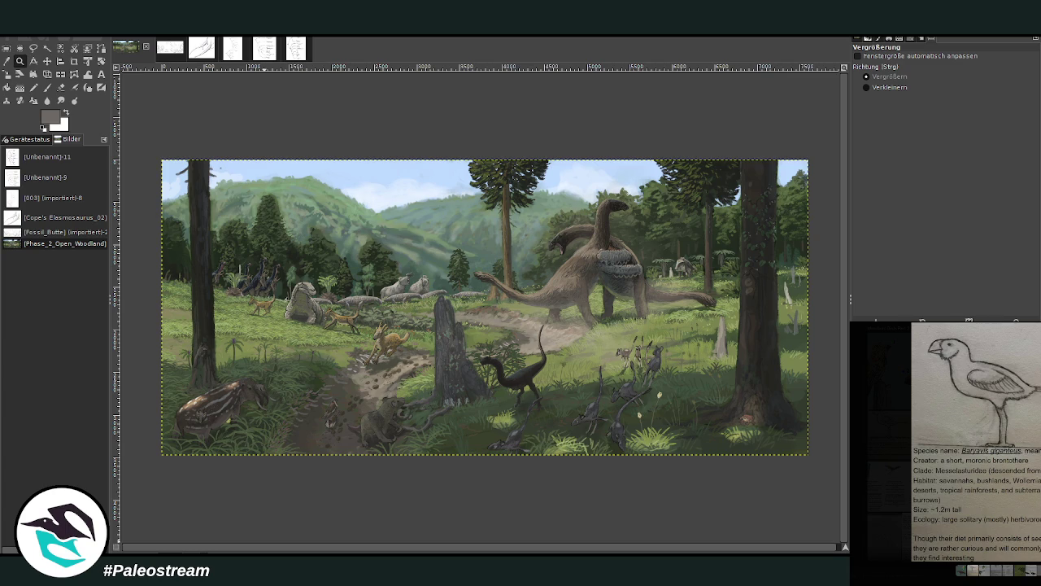
pyautogui.press('Escape')
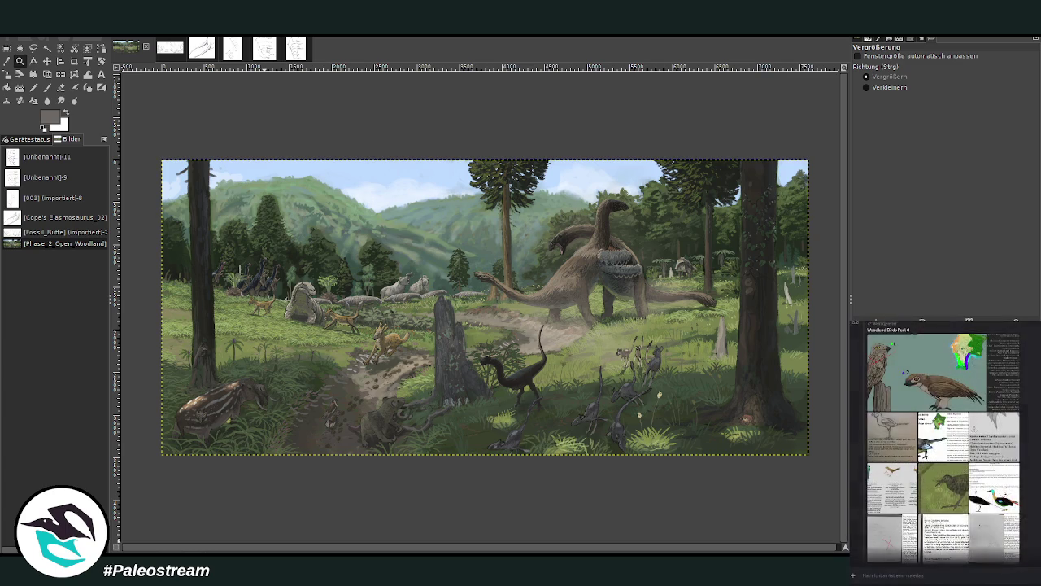
# Check the Lemurian fowl and Forest Birds Of Lemuria sheets, then paste the Ground opposite-jay sheet.
pyautogui.scroll(5, 944, 439)
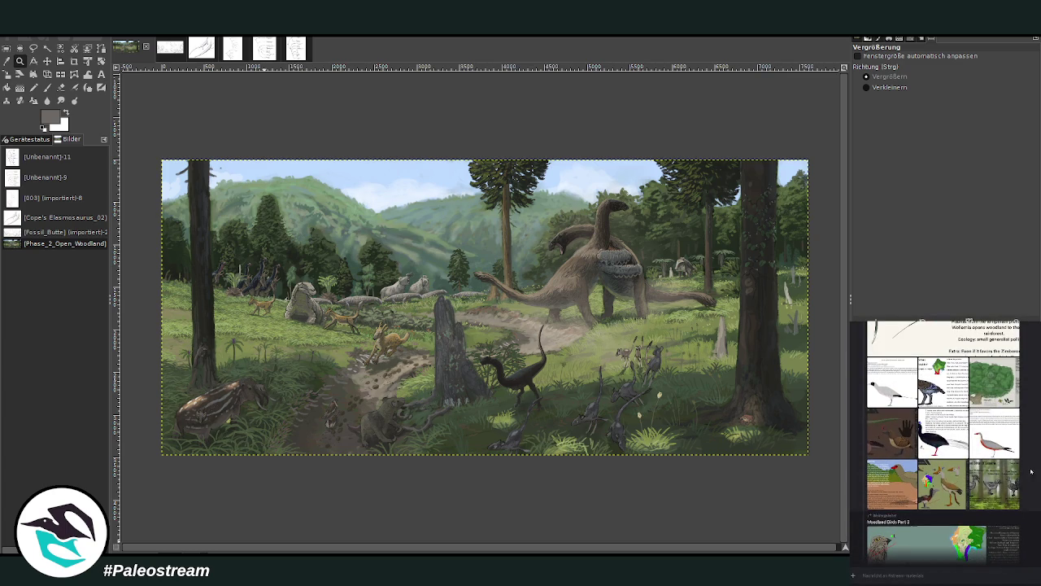
pyautogui.click(944, 484)
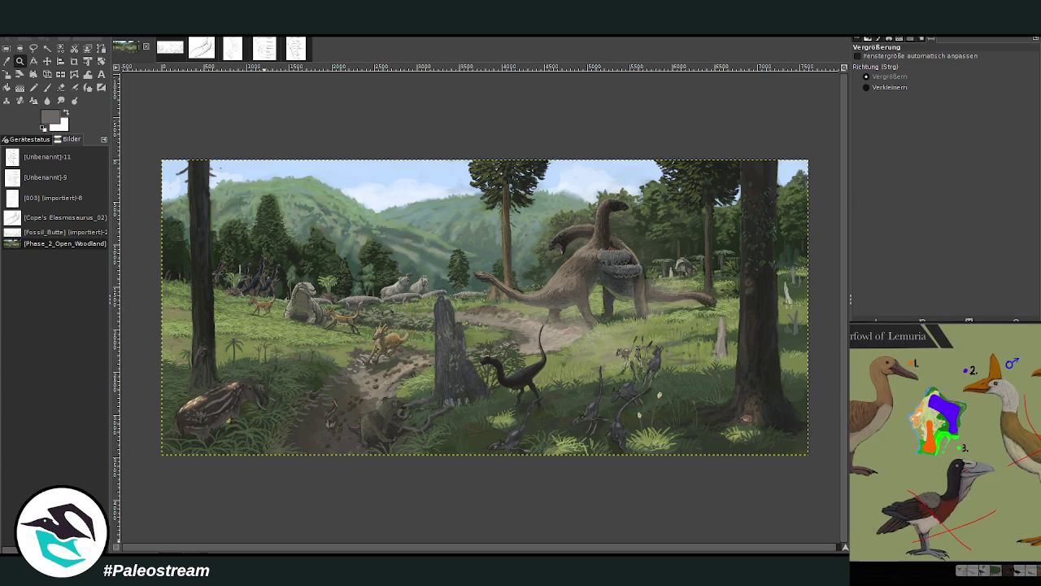
pyautogui.press('Escape')
pyautogui.scroll(2, 944, 439)
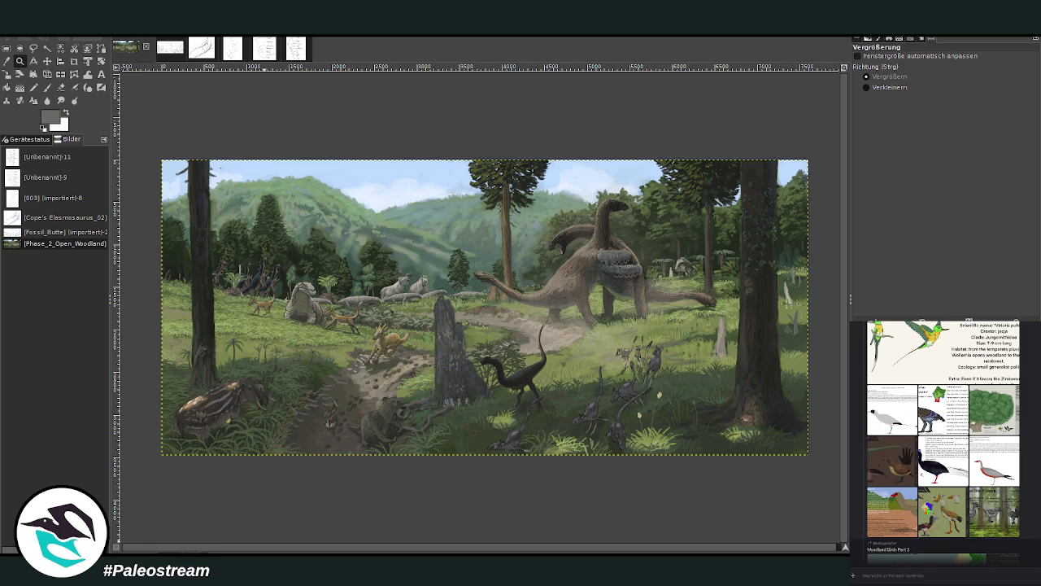
pyautogui.click(983, 511)
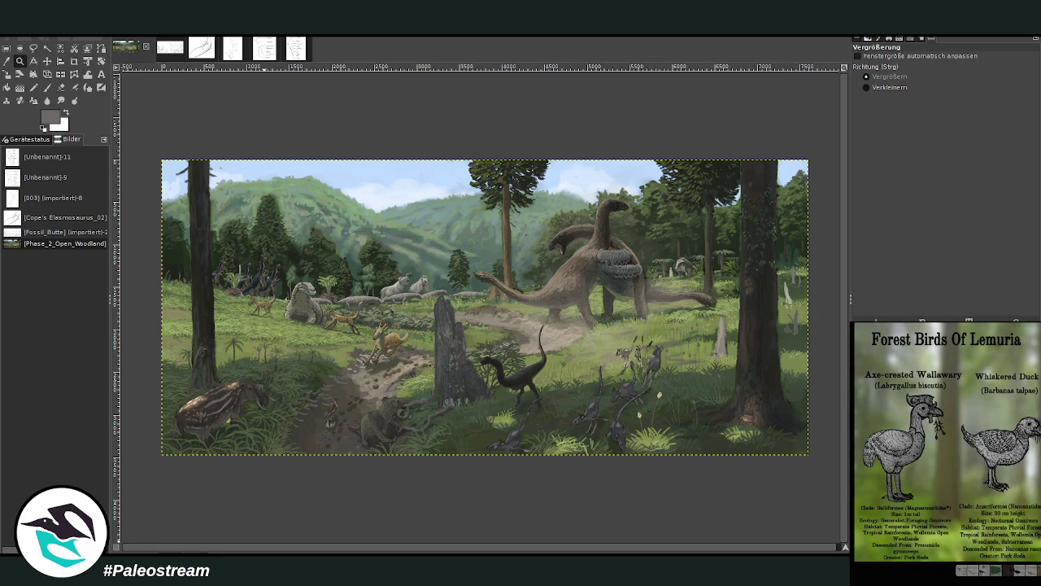
pyautogui.press('Escape')
pyautogui.scroll(2, 944, 440)
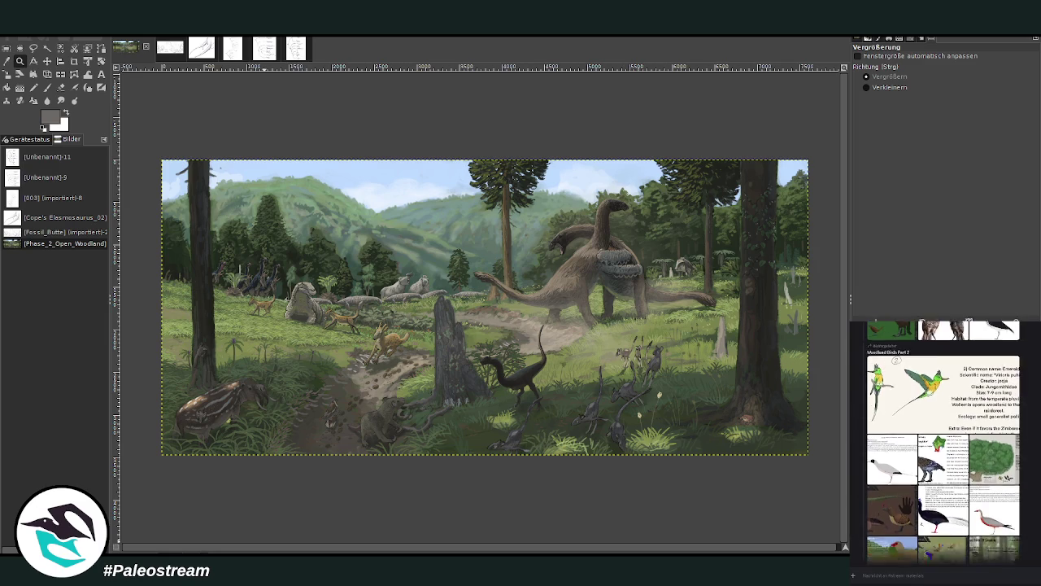
pyautogui.click(904, 478)
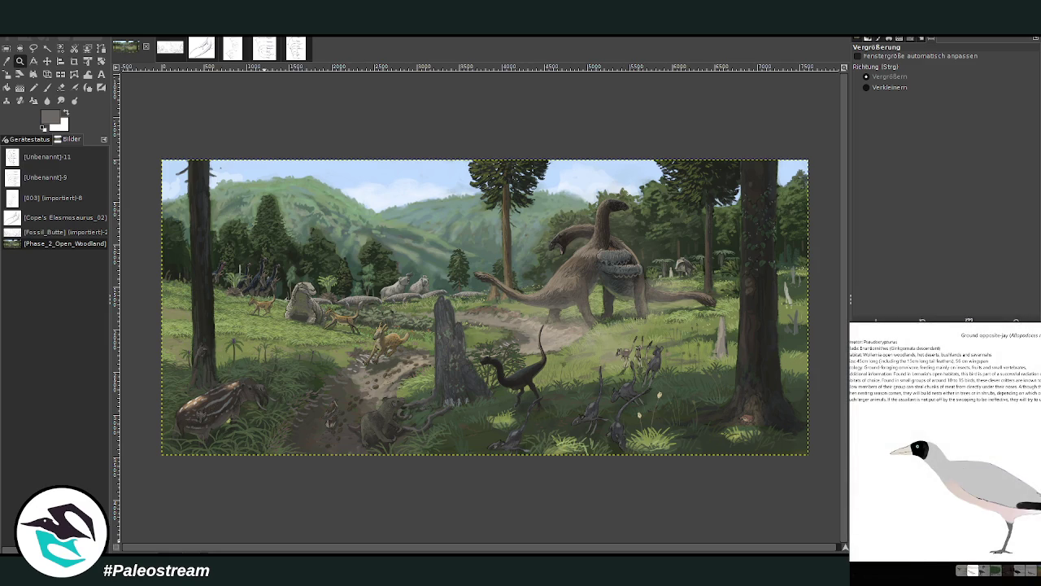
pyautogui.press('Escape')
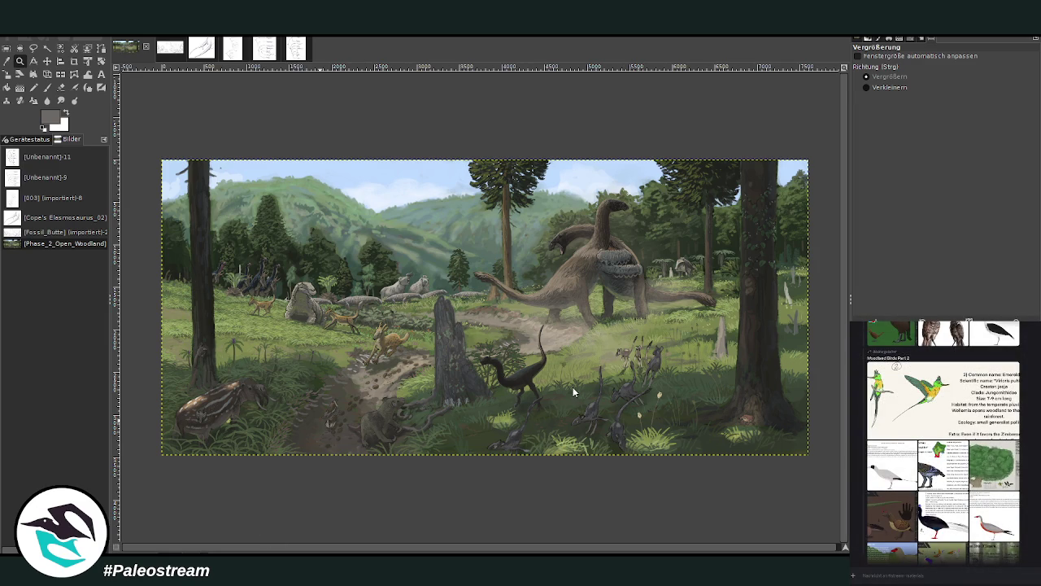
pyautogui.hotkey('ctrl', 'v')
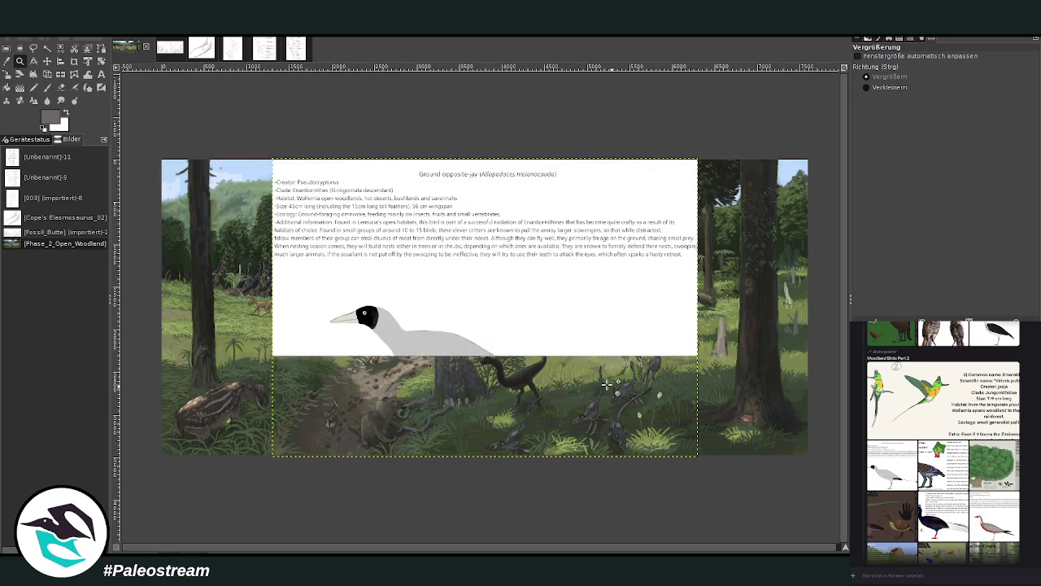
# Crop the pasted sheet to the bird drawing and scale it to 1000×490 px beside the right tree.
pyautogui.hotkey('shift', 'c')
pyautogui.moveTo(323, 283)
pyautogui.mouseDown()
pyautogui.moveTo(618, 441)
pyautogui.moveTo(664, 449)
pyautogui.mouseUp()
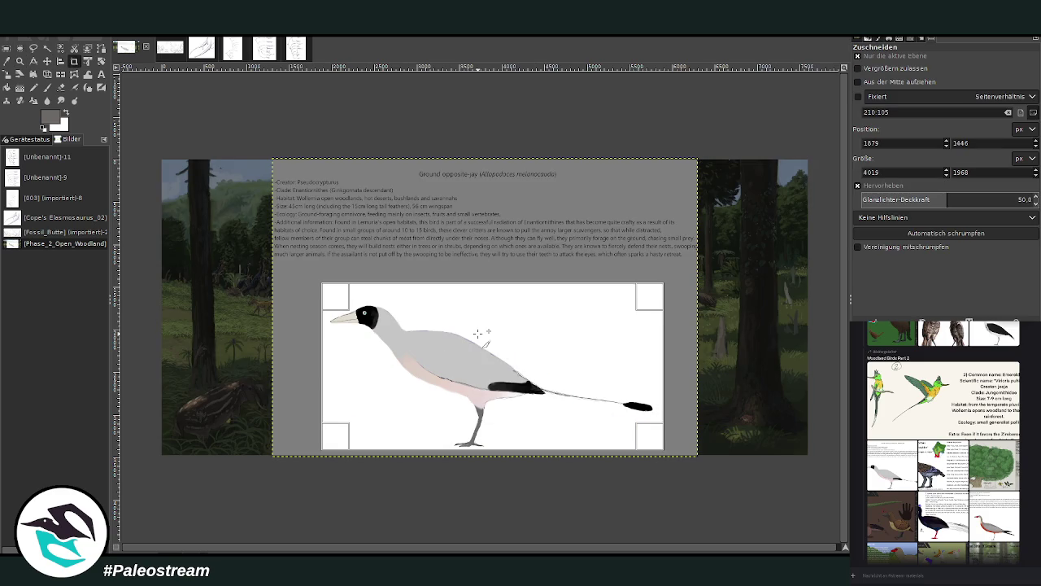
pyautogui.hotkey('shift', 's')
pyautogui.moveTo(492, 366)
pyautogui.mouseDown()
pyautogui.moveTo(726, 242)
pyautogui.moveTo(651, 278)
pyautogui.moveTo(725, 386)
pyautogui.moveTo(715, 348)
pyautogui.mouseUp()
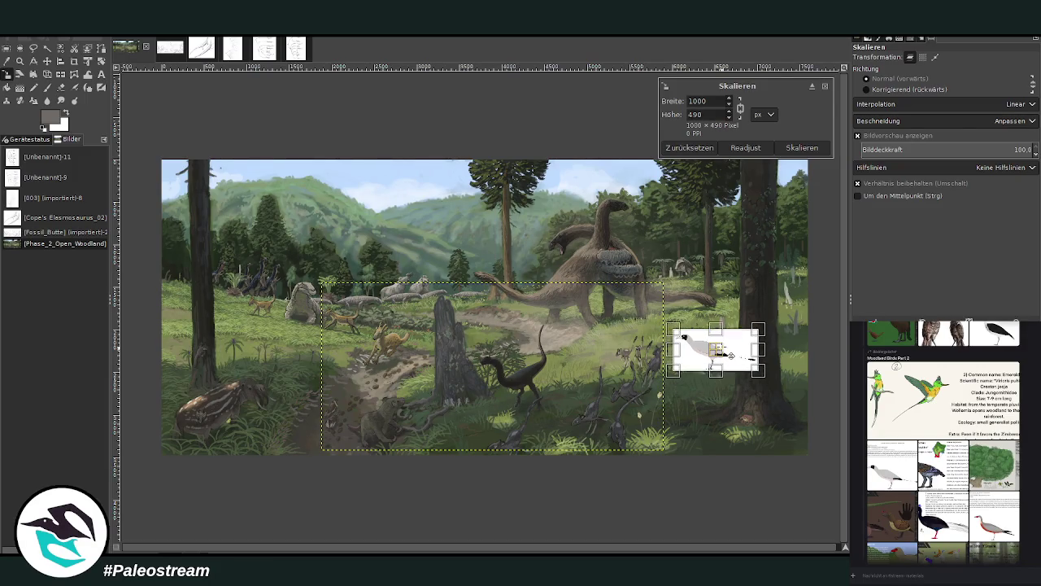
pyautogui.click(802, 147)
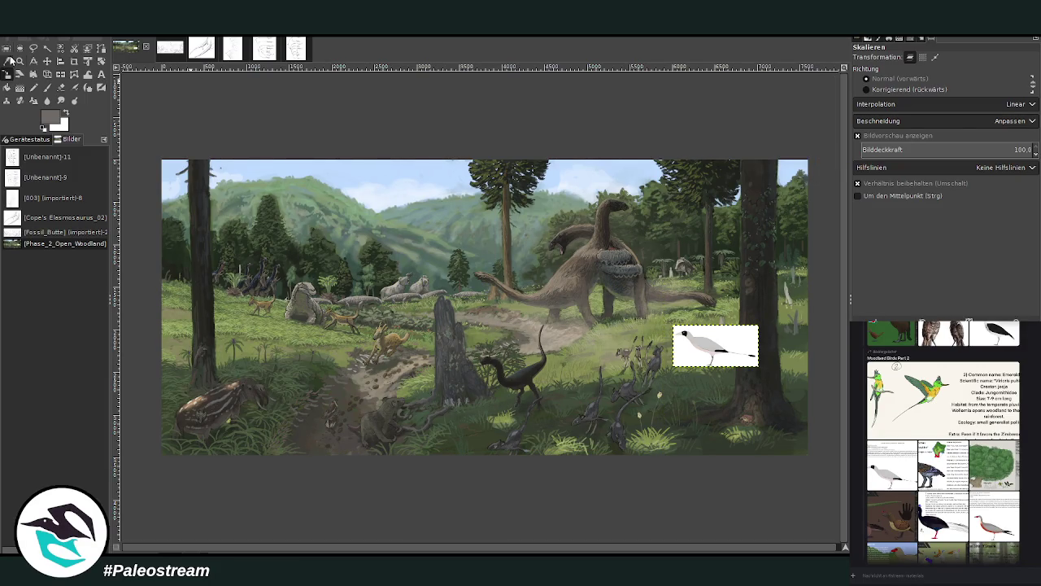
pyautogui.click(19, 61)
pyautogui.moveTo(425, 224); pyautogui.dragTo(746, 401)
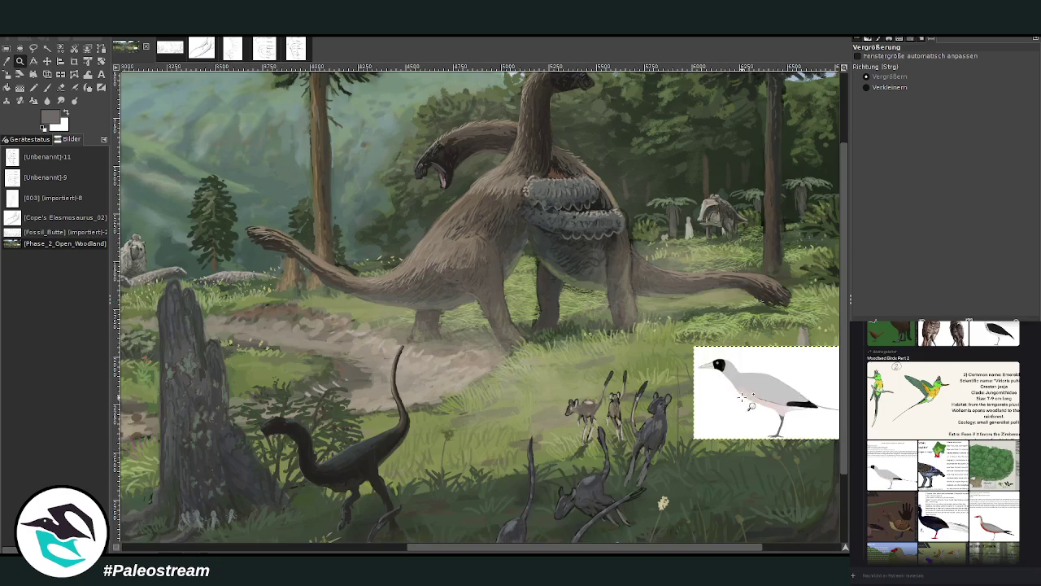
# Zoom in on the right half and move the bird reference card down toward the bottom centre.
pyautogui.moveTo(253, 129); pyautogui.dragTo(828, 475)
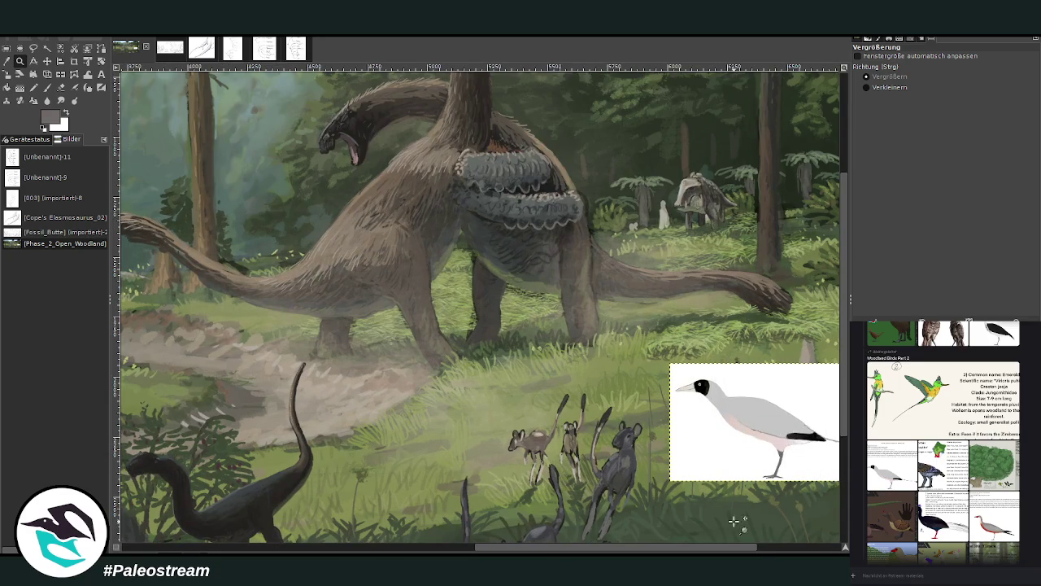
pyautogui.moveTo(749, 547); pyautogui.dragTo(765, 547)
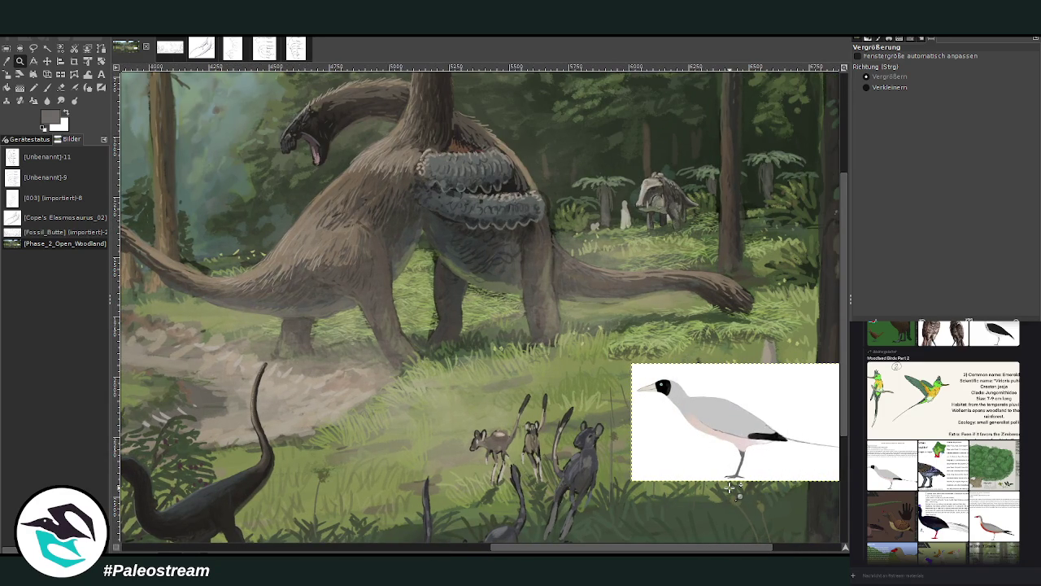
pyautogui.press('p')
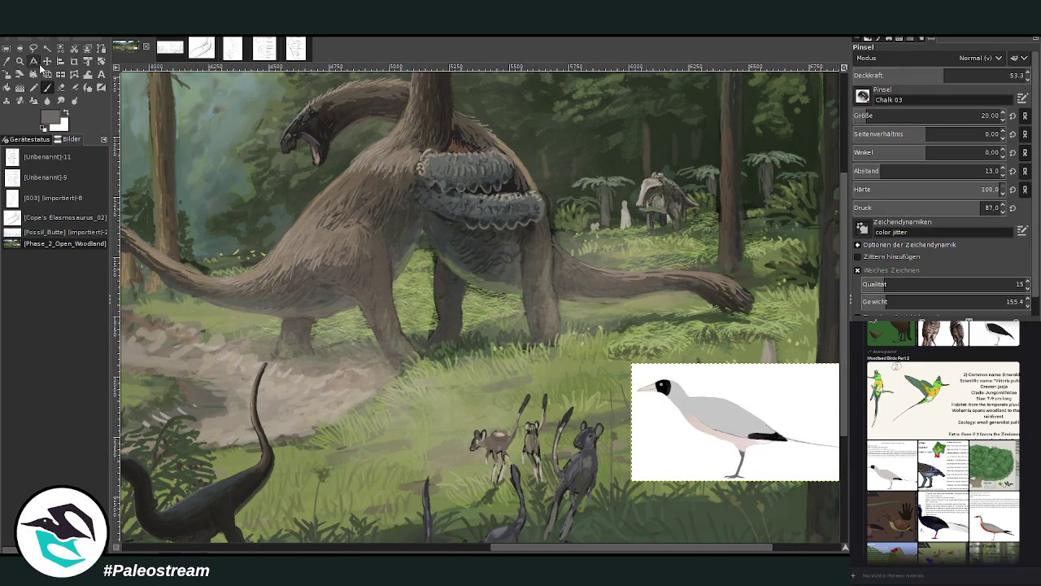
pyautogui.press('m')
pyautogui.moveTo(667, 451); pyautogui.dragTo(555, 481)
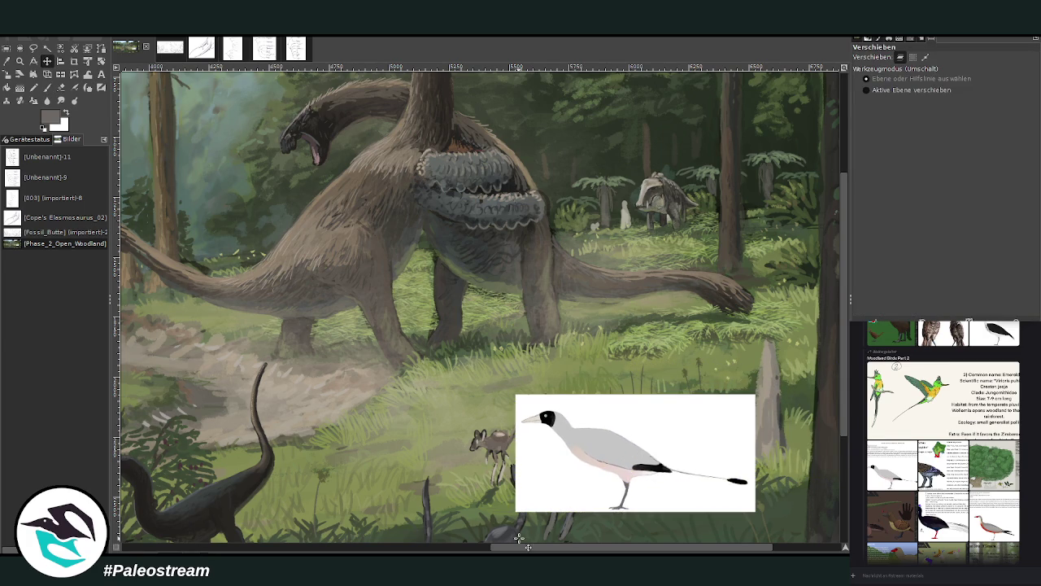
pyautogui.moveTo(525, 547); pyautogui.dragTo(484, 548)
pyautogui.press('p')
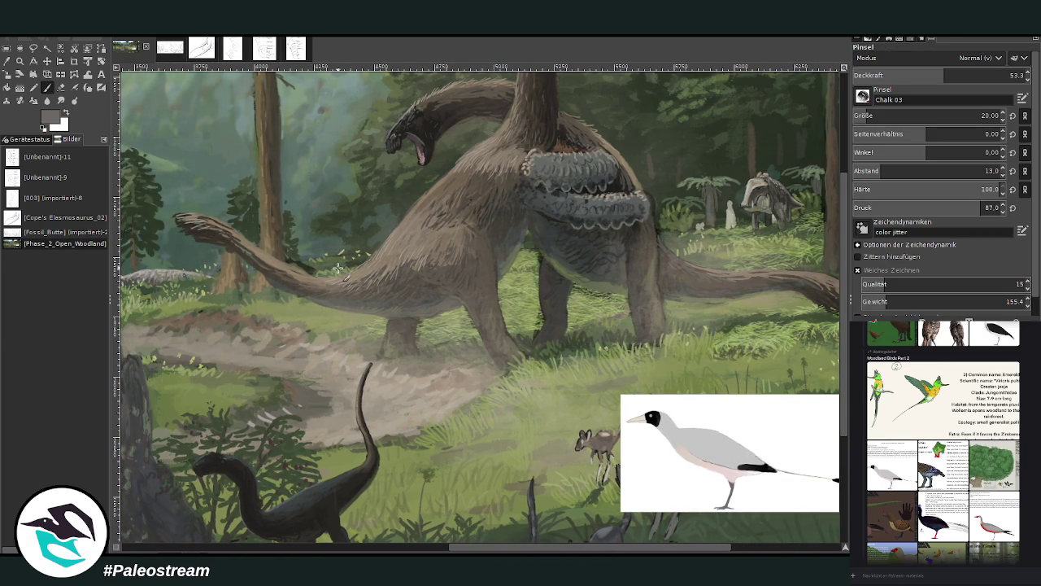
# Sample olive and dark grey-green tones from the grass, then remove the selection.
pyautogui.keyDown('ctrl'); pyautogui.click(520, 275); pyautogui.keyUp('ctrl')
pyautogui.hotkey('ctrl', 'v')
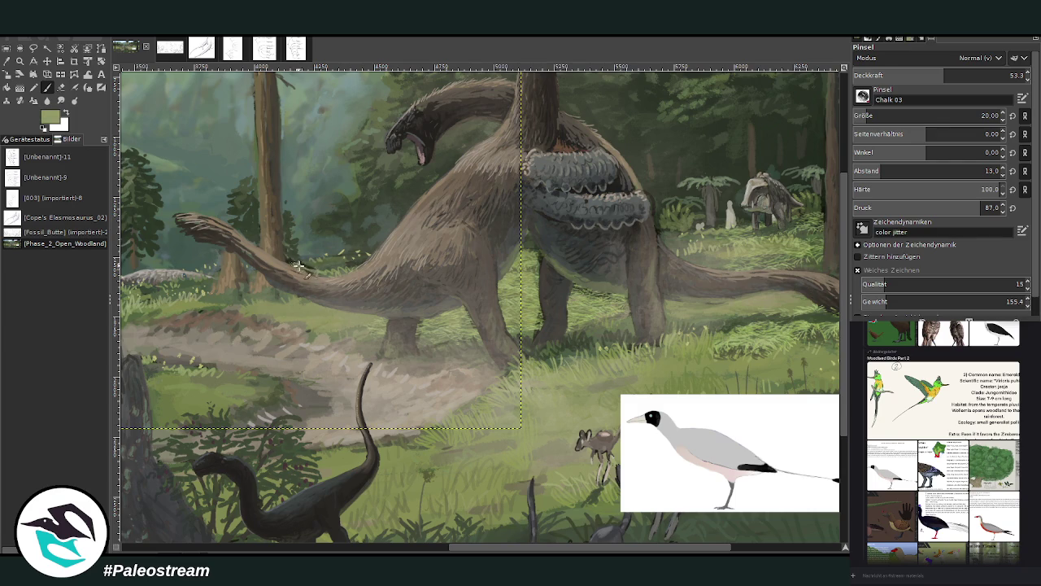
pyautogui.keyDown('ctrl'); pyautogui.click(380, 238); pyautogui.keyUp('ctrl')
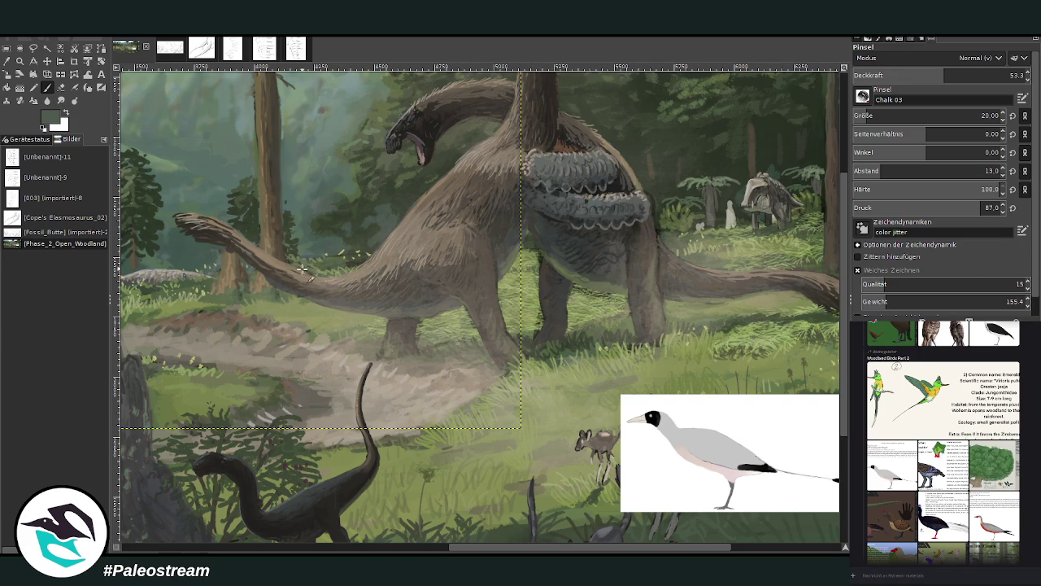
pyautogui.keyDown('ctrl'); pyautogui.click(538, 323); pyautogui.keyUp('ctrl')
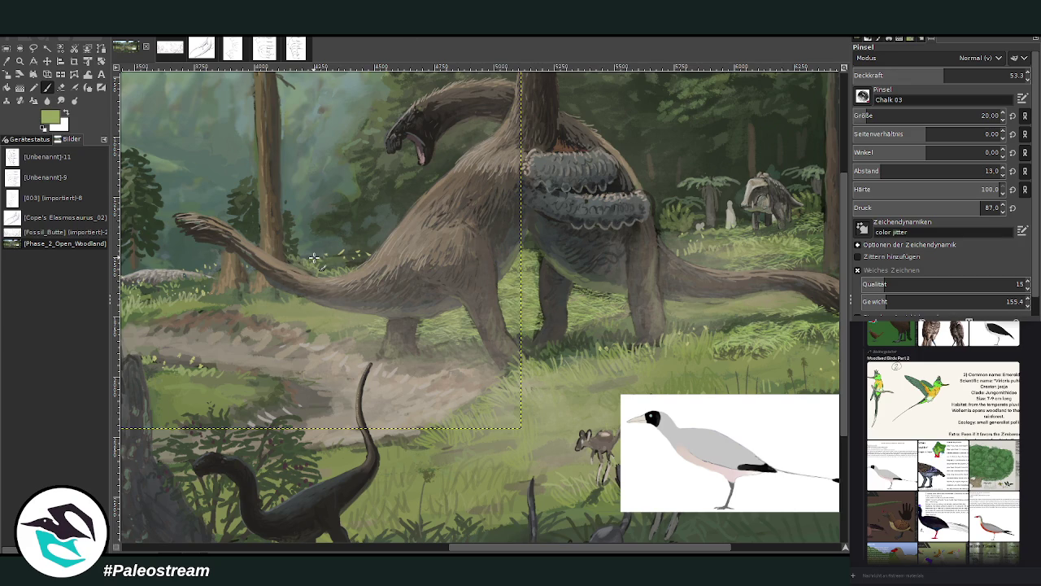
pyautogui.moveTo(525, 551); pyautogui.dragTo(558, 534)
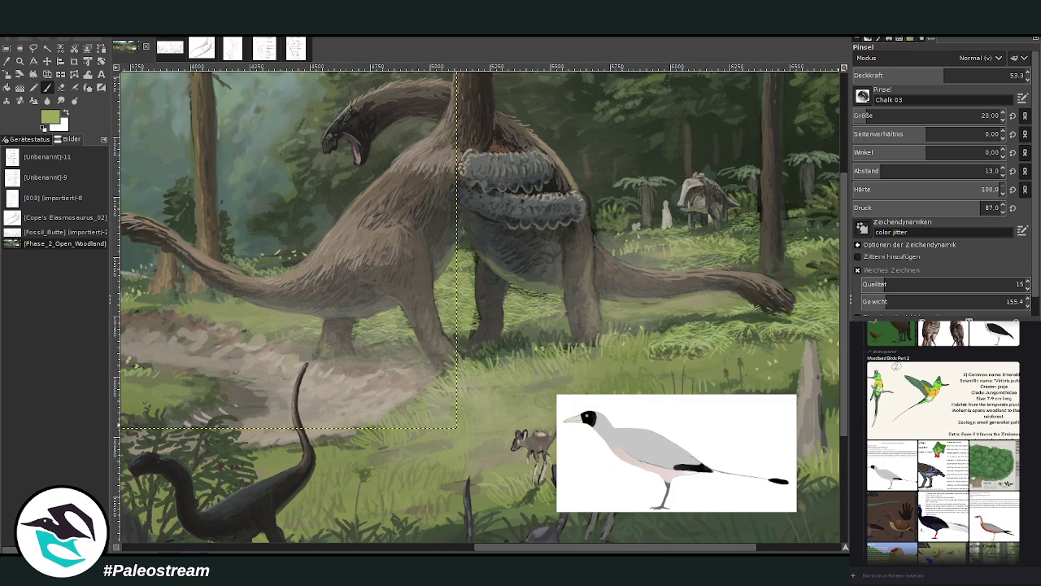
pyautogui.hotkey('shift', 'ctrl', 'a')
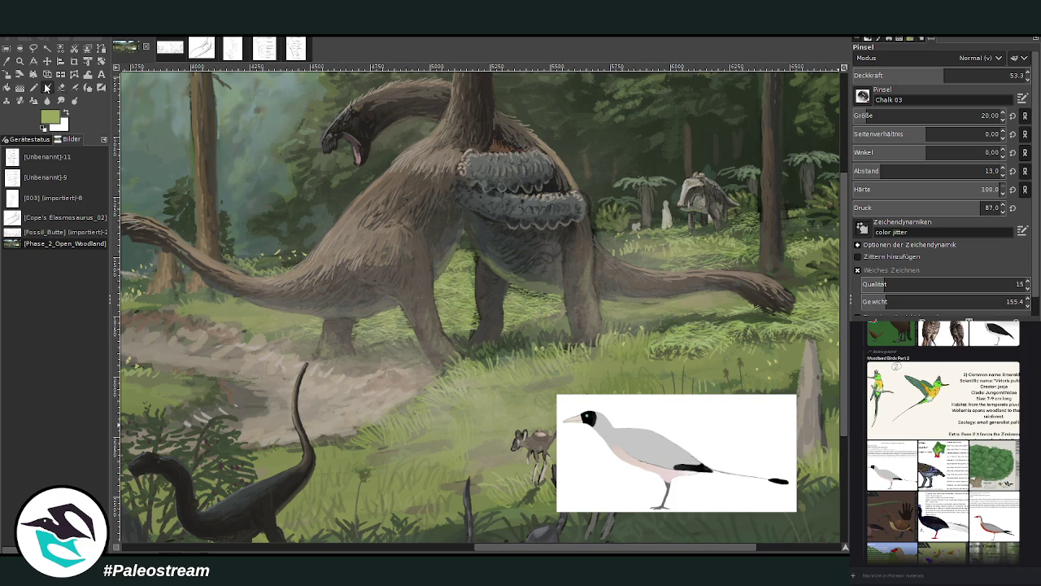
# Pick the bird's light grey and set the brush to size 29 and opacity 70.3.
pyautogui.click(47, 87)
pyautogui.keyDown('ctrl'); pyautogui.click(638, 445); pyautogui.keyUp('ctrl')
pyautogui.moveTo(936, 115); pyautogui.dragTo(960, 115)
pyautogui.moveTo(947, 75); pyautogui.dragTo(977, 75)
pyautogui.press('m')
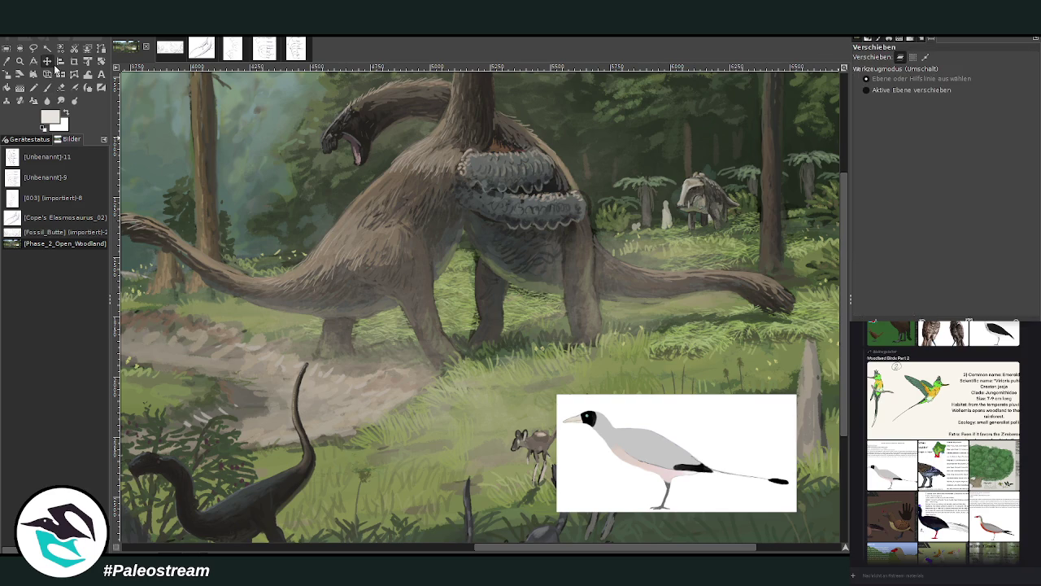
pyautogui.scroll(-1, 844, 439)
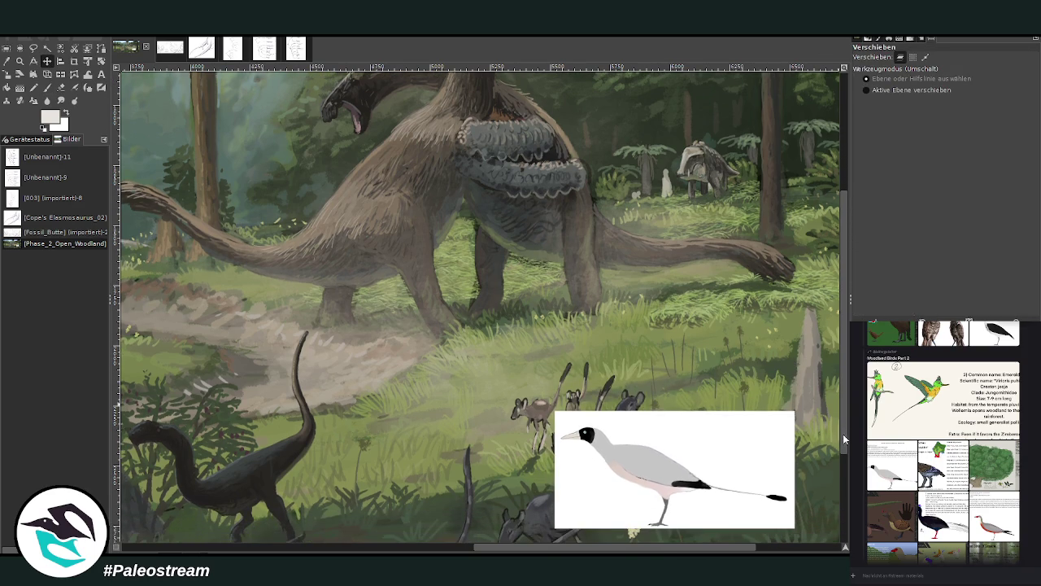
# Set the brush to size 27 and opacity 79.5, test a light stroke, and check the jay reference.
pyautogui.click(47, 88)
pyautogui.moveTo(877, 116); pyautogui.dragTo(870, 116)
pyautogui.moveTo(973, 75); pyautogui.dragTo(989, 74)
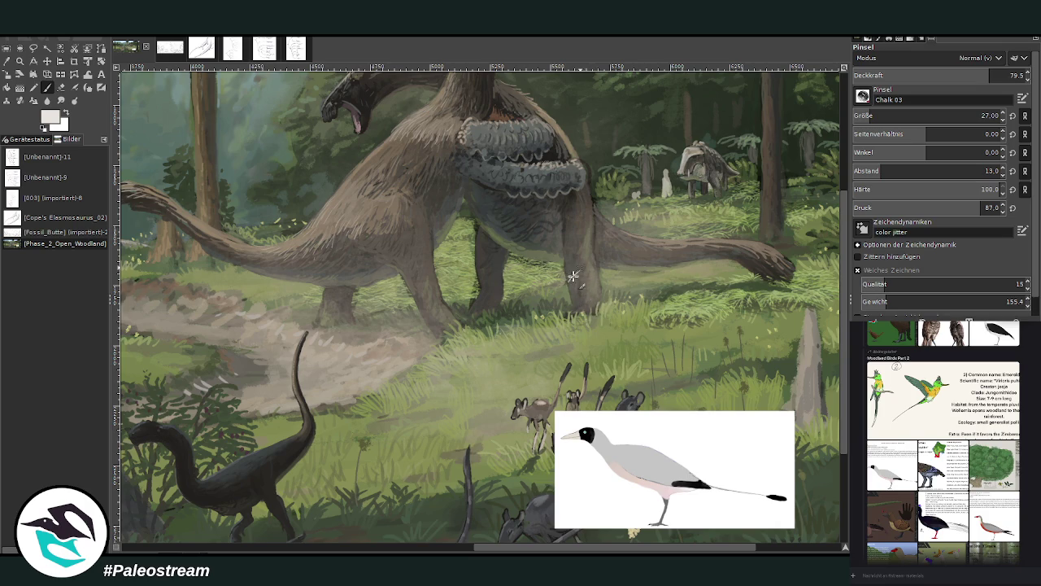
pyautogui.moveTo(567, 285); pyautogui.dragTo(584, 267)
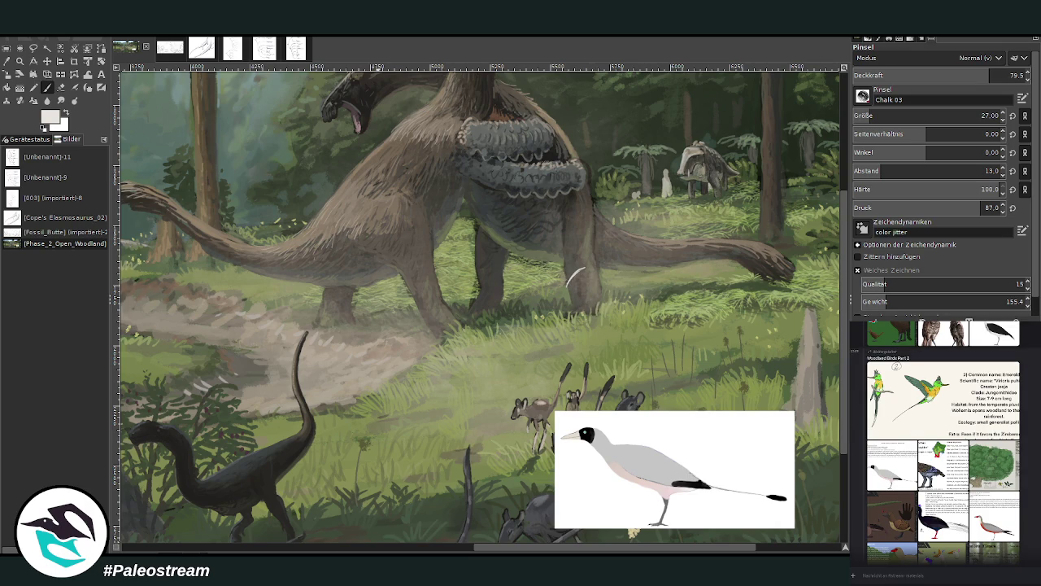
pyautogui.click(872, 475)
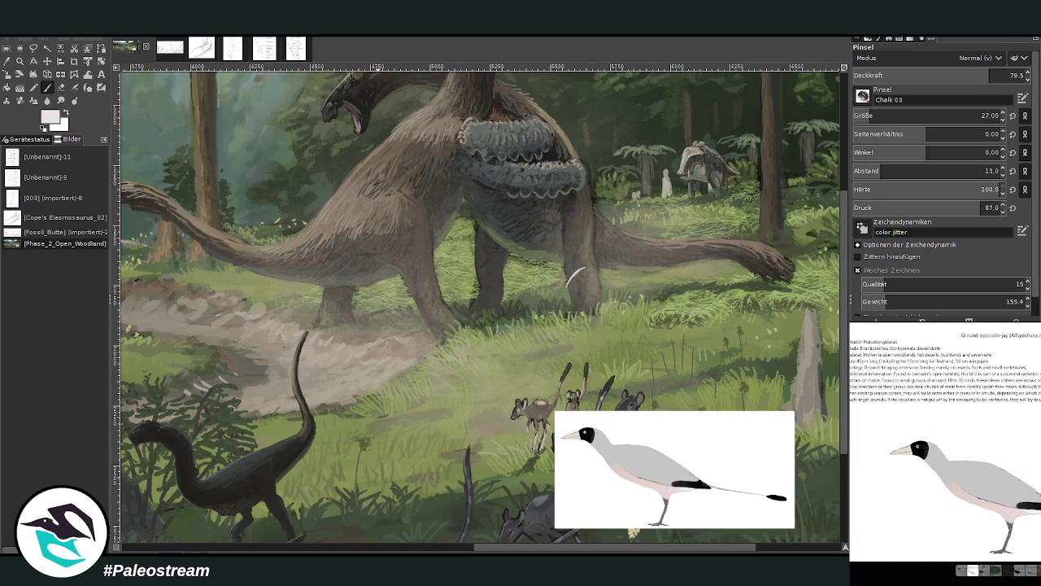
pyautogui.press('Escape')
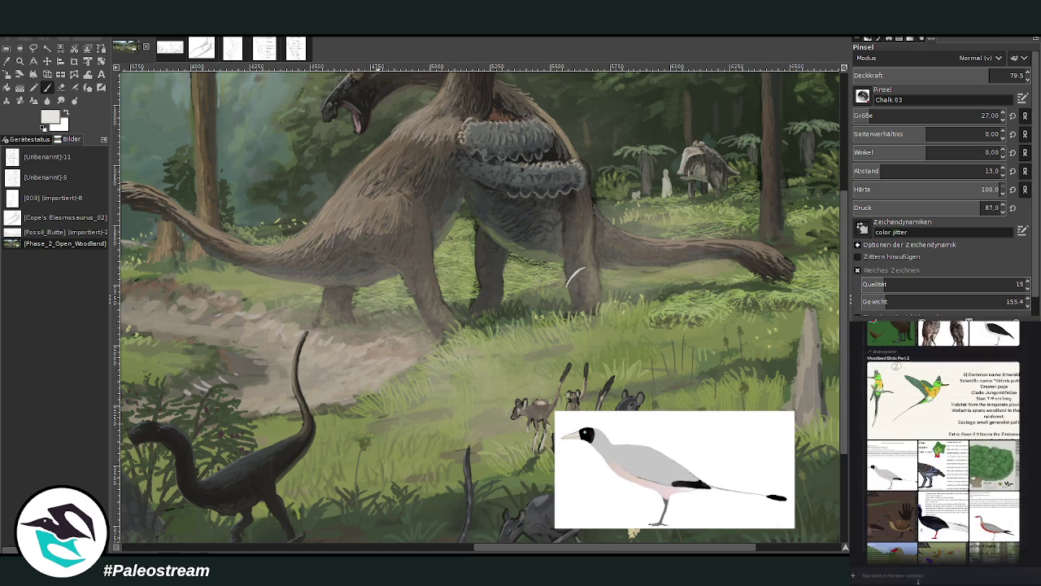
pyautogui.press('Escape')
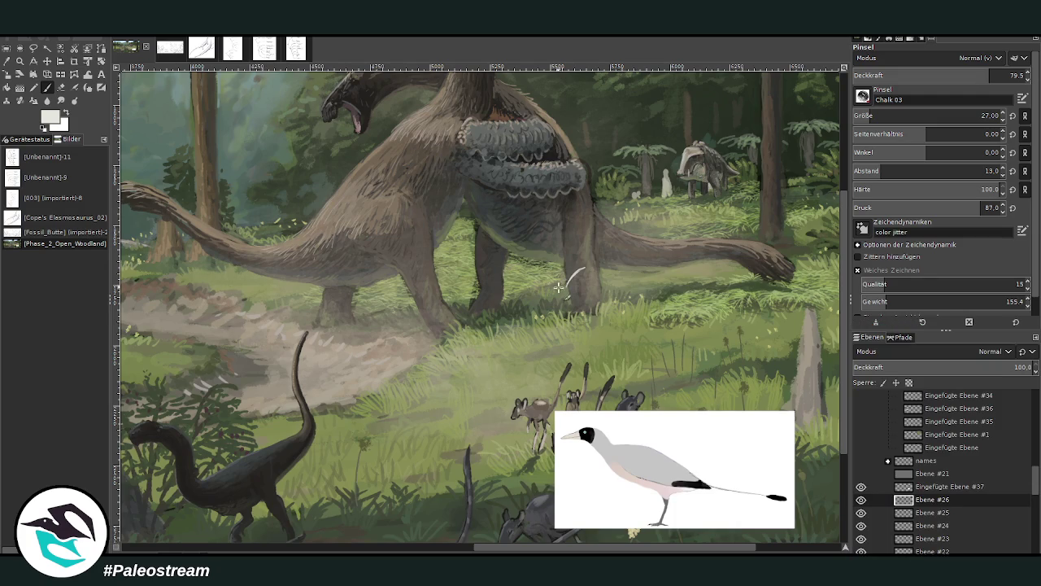
# Paint white birds by the sauropod's leg, over the grass and against its tail.
pyautogui.moveTo(537, 283); pyautogui.dragTo(598, 261)
pyautogui.moveTo(500, 229)
pyautogui.mouseDown()
pyautogui.moveTo(512, 241)
pyautogui.moveTo(486, 237)
pyautogui.mouseUp()
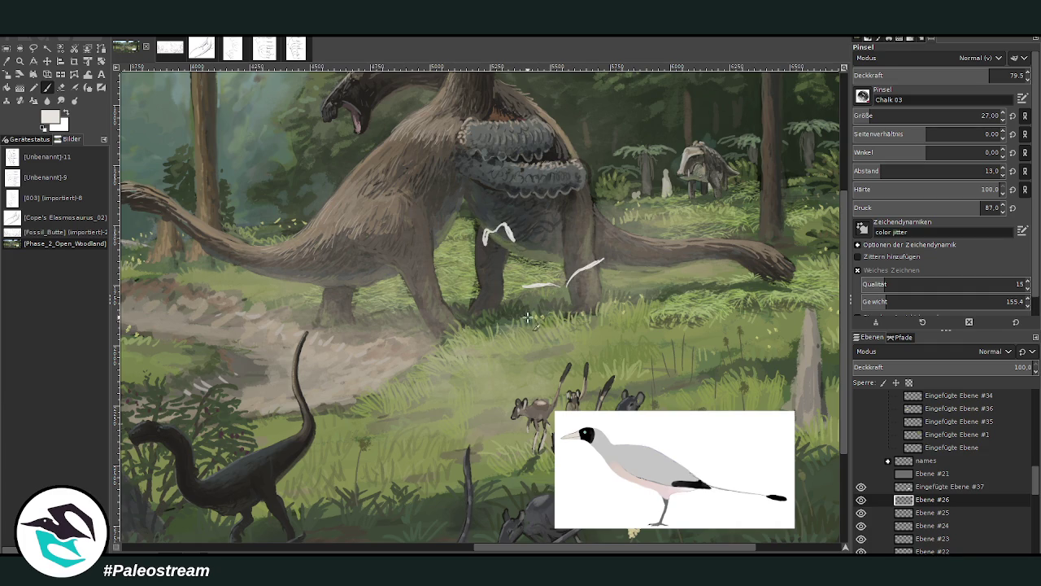
pyautogui.moveTo(518, 322)
pyautogui.mouseDown()
pyautogui.moveTo(528, 309)
pyautogui.moveTo(513, 327)
pyautogui.mouseUp()
pyautogui.moveTo(607, 267)
pyautogui.mouseDown()
pyautogui.moveTo(635, 286)
pyautogui.moveTo(656, 266)
pyautogui.mouseUp()
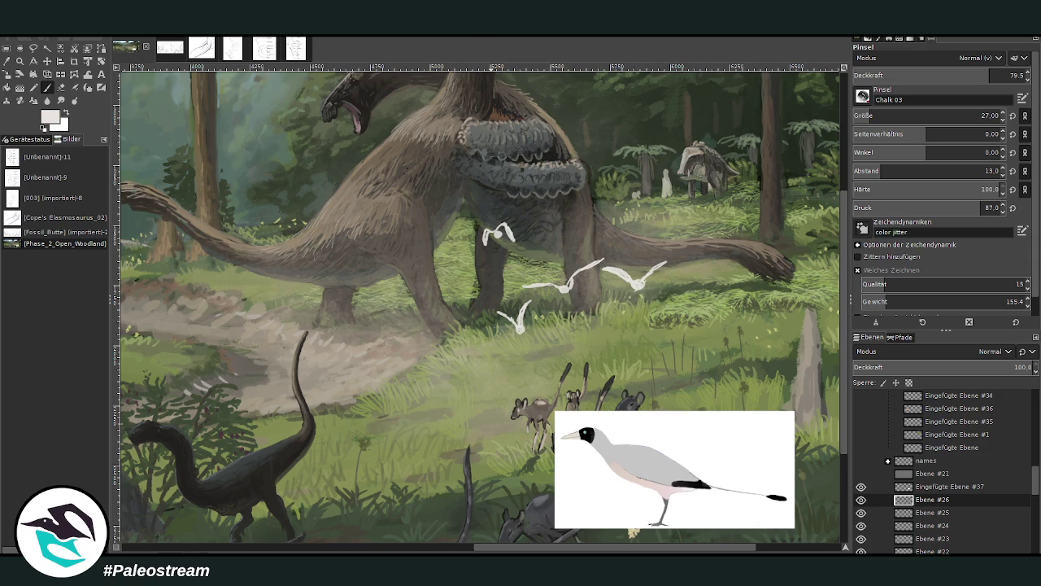
pyautogui.click(47, 61)
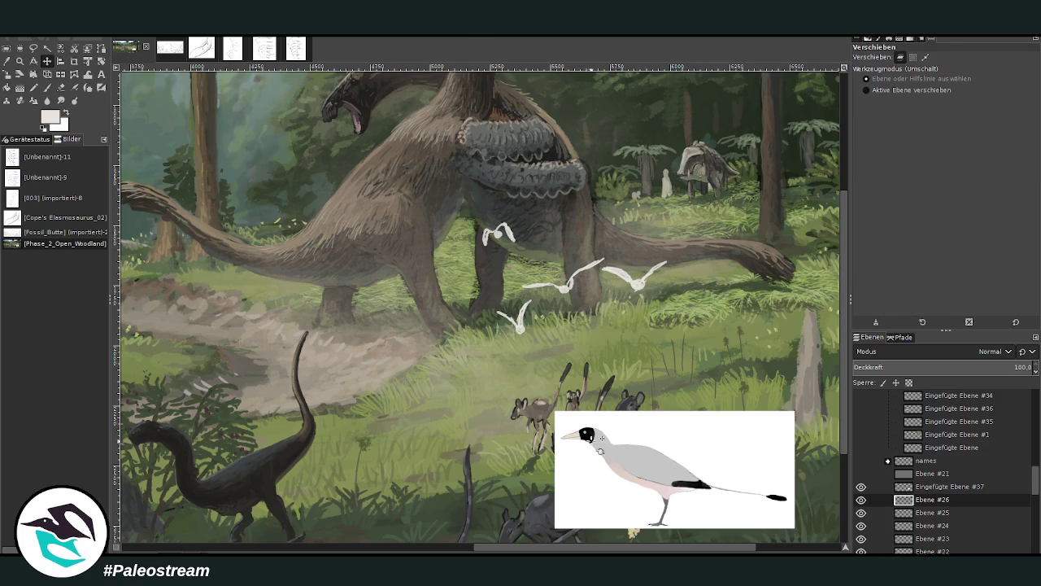
# Zoom in on the birds and shade the middle bird's body and right bird's wing grey.
pyautogui.moveTo(600, 439); pyautogui.dragTo(590, 401)
pyautogui.click(19, 61)
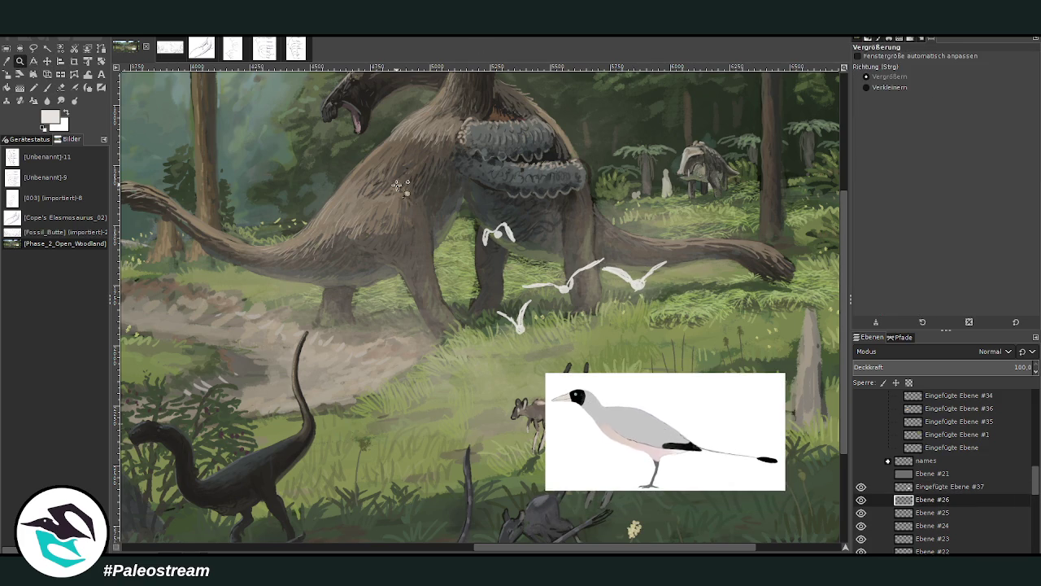
pyautogui.click(675, 453)
pyautogui.click(60, 87)
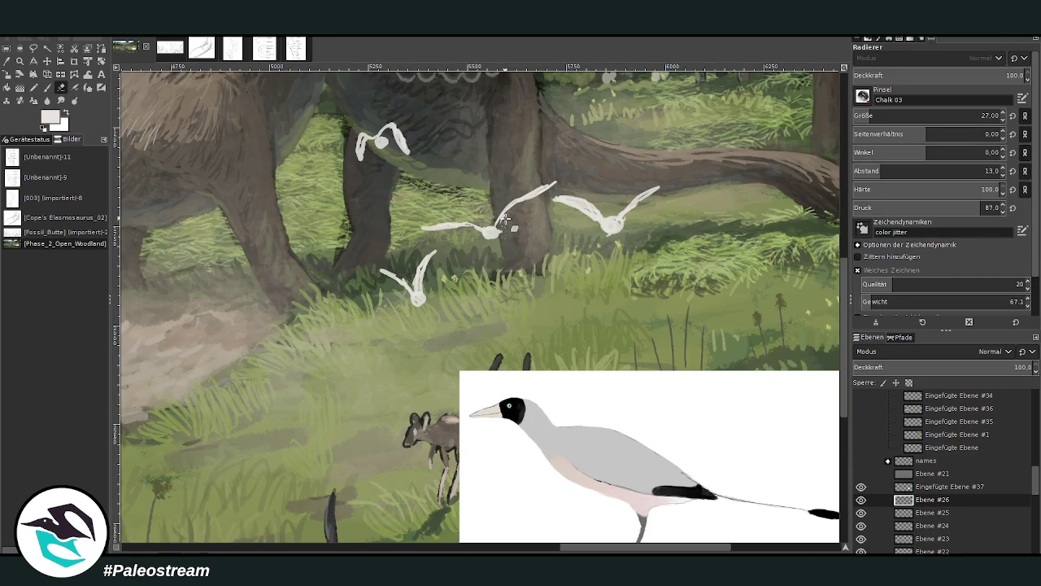
pyautogui.click(45, 88)
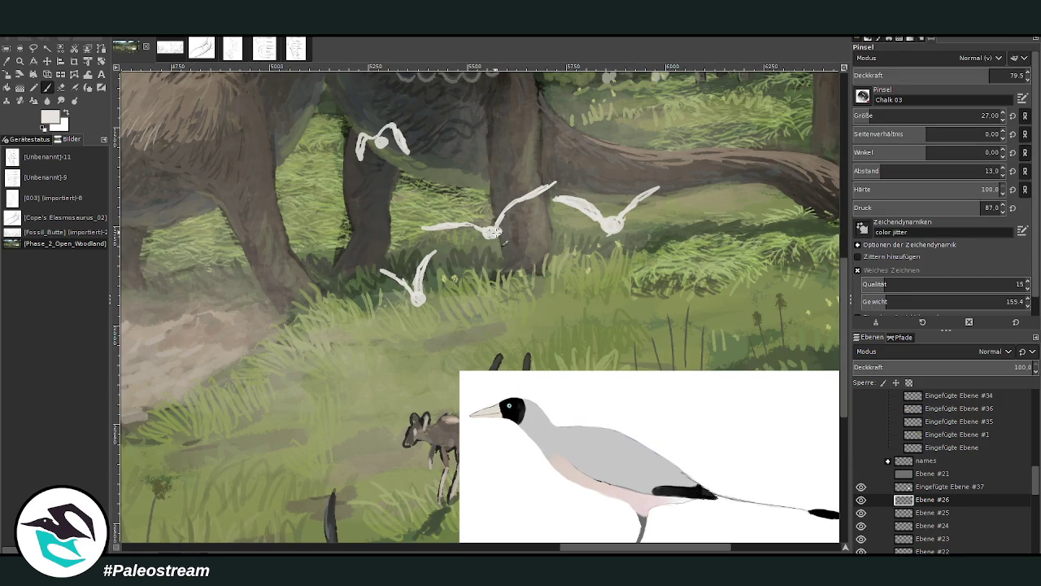
pyautogui.keyDown('ctrl'); pyautogui.click(808, 275); pyautogui.keyUp('ctrl')
pyautogui.moveTo(499, 230); pyautogui.dragTo(457, 231)
pyautogui.moveTo(596, 218); pyautogui.dragTo(570, 203)
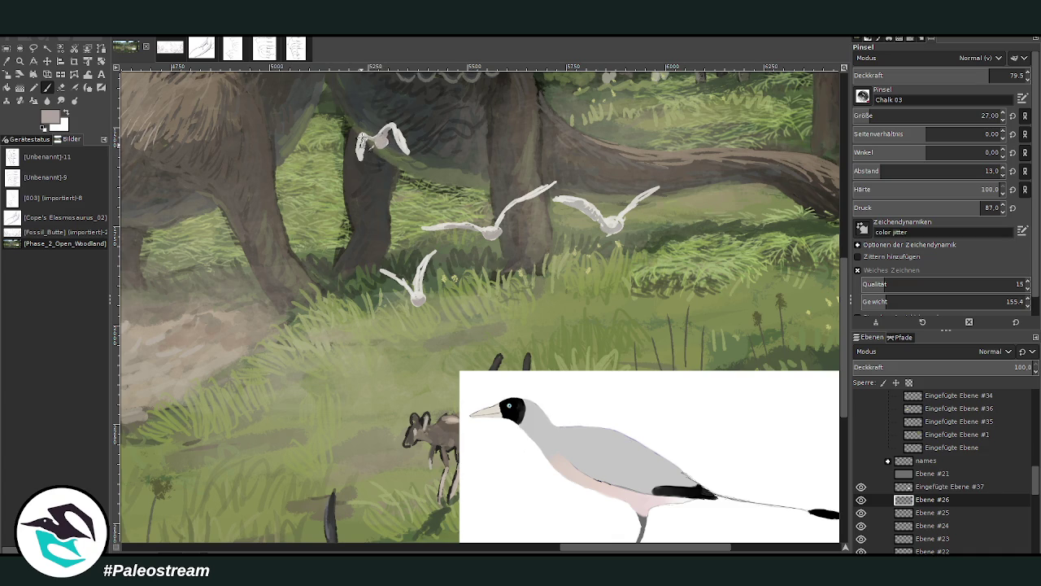
# Brighten the birds' wings and bodies with sampled off-white at 88 opacity.
pyautogui.keyDown('ctrl'); pyautogui.click(641, 205); pyautogui.keyUp('ctrl')
pyautogui.moveTo(928, 75); pyautogui.dragTo(1005, 75)
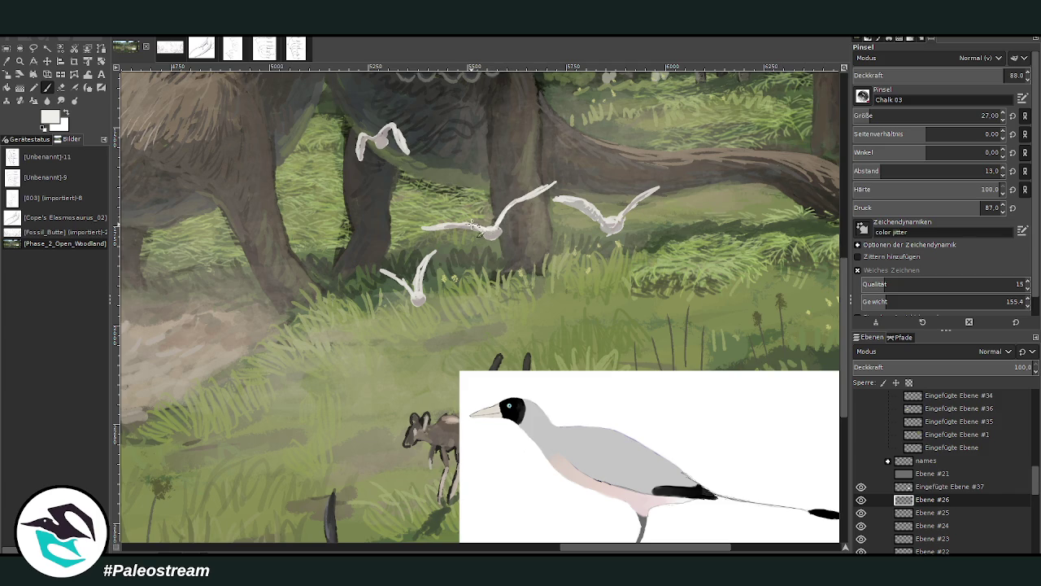
pyautogui.moveTo(616, 227); pyautogui.dragTo(663, 185)
pyautogui.moveTo(376, 132)
pyautogui.mouseDown()
pyautogui.moveTo(359, 148)
pyautogui.moveTo(364, 171)
pyautogui.mouseUp()
pyautogui.moveTo(407, 286)
pyautogui.mouseDown()
pyautogui.moveTo(391, 272)
pyautogui.moveTo(406, 287)
pyautogui.moveTo(434, 248)
pyautogui.mouseUp()
# Paint black heads and dark grey wing tips on the flying birds.
pyautogui.keyDown('ctrl'); pyautogui.click(492, 233); pyautogui.keyUp('ctrl')
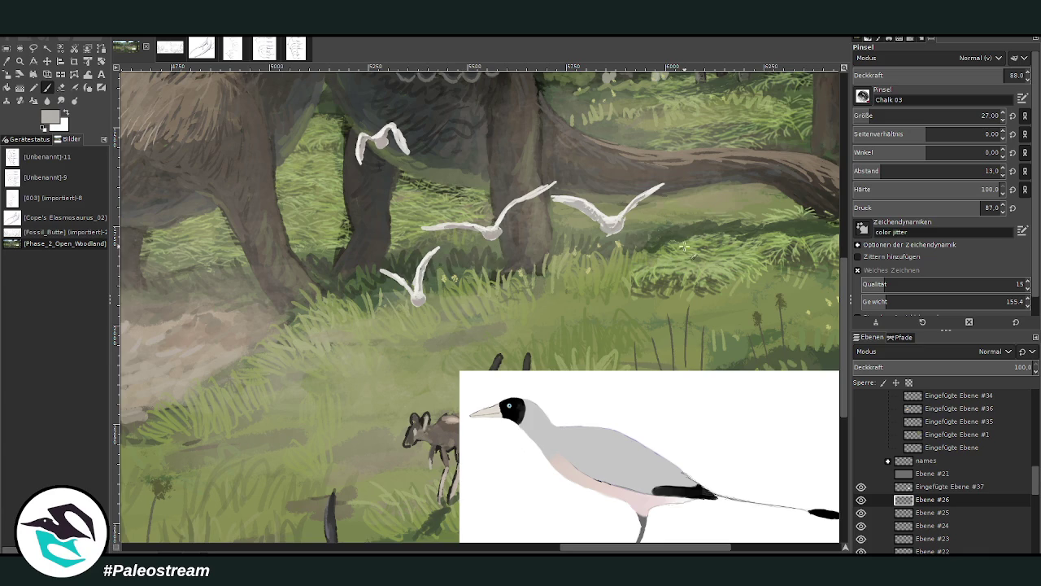
pyautogui.press('d')
pyautogui.moveTo(562, 199); pyautogui.dragTo(553, 198)
pyautogui.keyDown('ctrl'); pyautogui.click(786, 259); pyautogui.keyUp('ctrl')
pyautogui.moveTo(655, 190); pyautogui.dragTo(661, 186)
pyautogui.moveTo(555, 182); pyautogui.dragTo(545, 189)
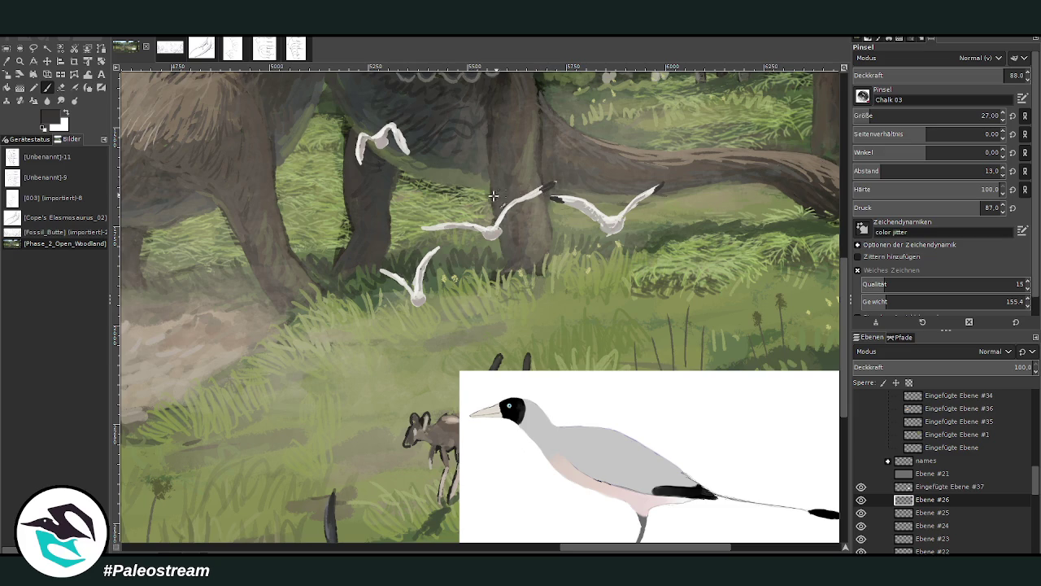
pyautogui.moveTo(441, 244); pyautogui.dragTo(430, 257)
pyautogui.moveTo(371, 168)
pyautogui.mouseDown()
pyautogui.moveTo(362, 161)
pyautogui.moveTo(402, 145)
pyautogui.mouseUp()
pyautogui.click(491, 231)
# Give the right bird a dark head and dot-tipped strokes, then shrink the brush to 17.
pyautogui.click(615, 221)
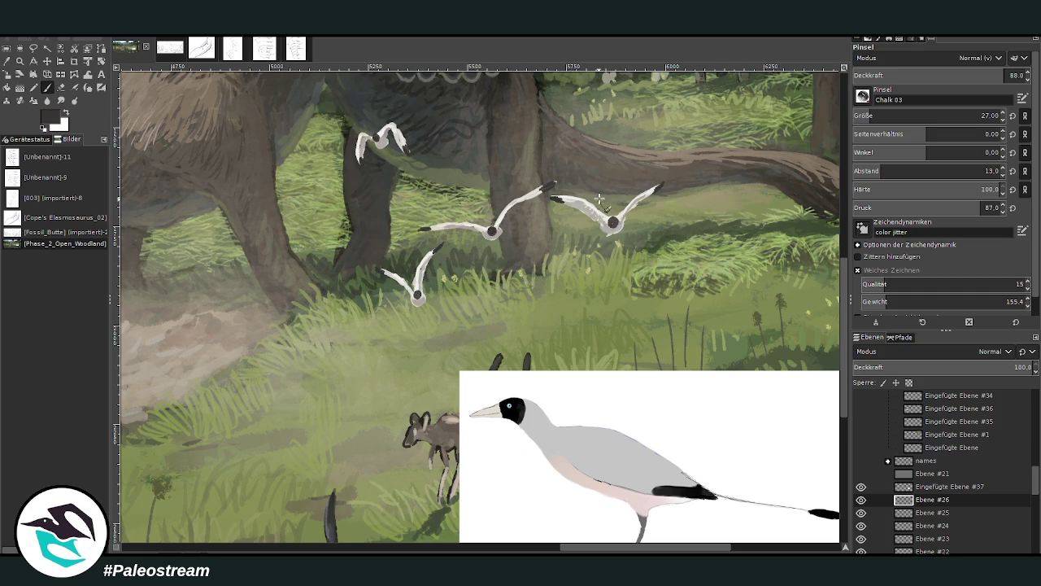
pyautogui.moveTo(601, 197); pyautogui.dragTo(615, 212)
pyautogui.hotkey('shift', '[')
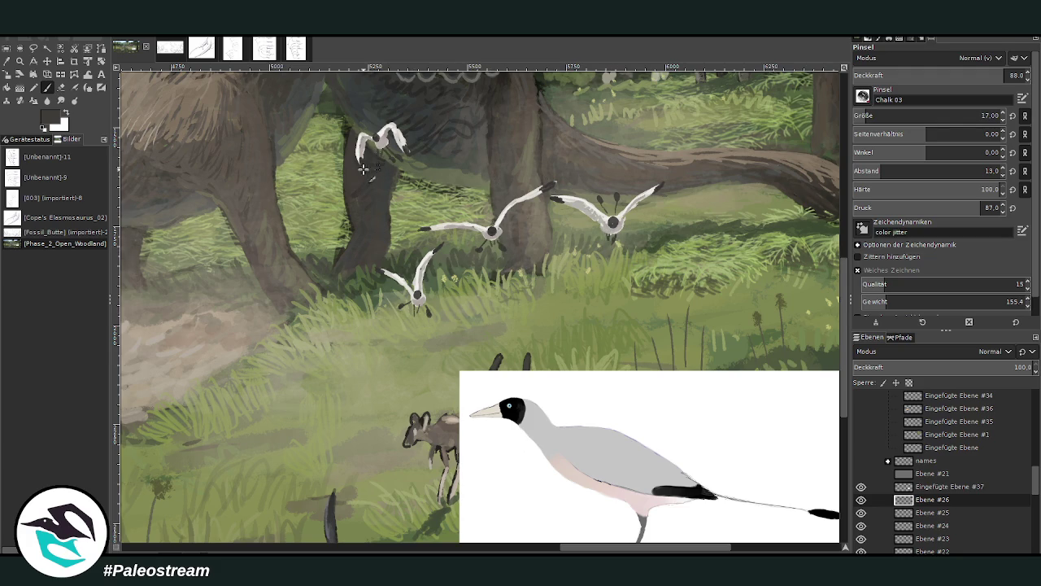
# Pick grey and light blue, set the brush size to 26, and switch to the Eraser.
pyautogui.keyDown('ctrl'); pyautogui.click(812, 310); pyautogui.keyUp('ctrl')
pyautogui.click(928, 113)
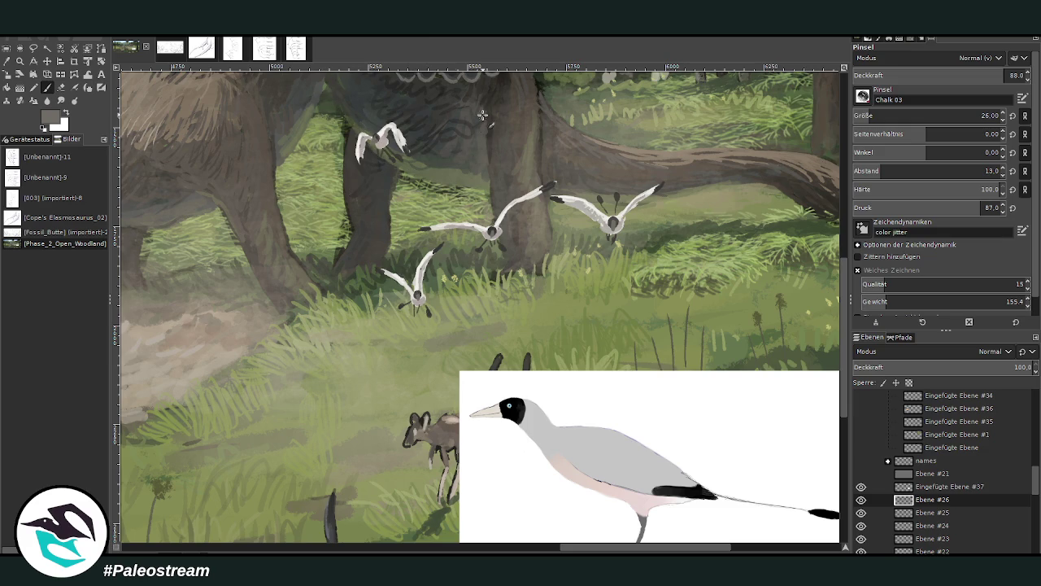
pyautogui.keyDown('ctrl'); pyautogui.click(834, 275); pyautogui.keyUp('ctrl')
pyautogui.hotkey('shift', 'e')
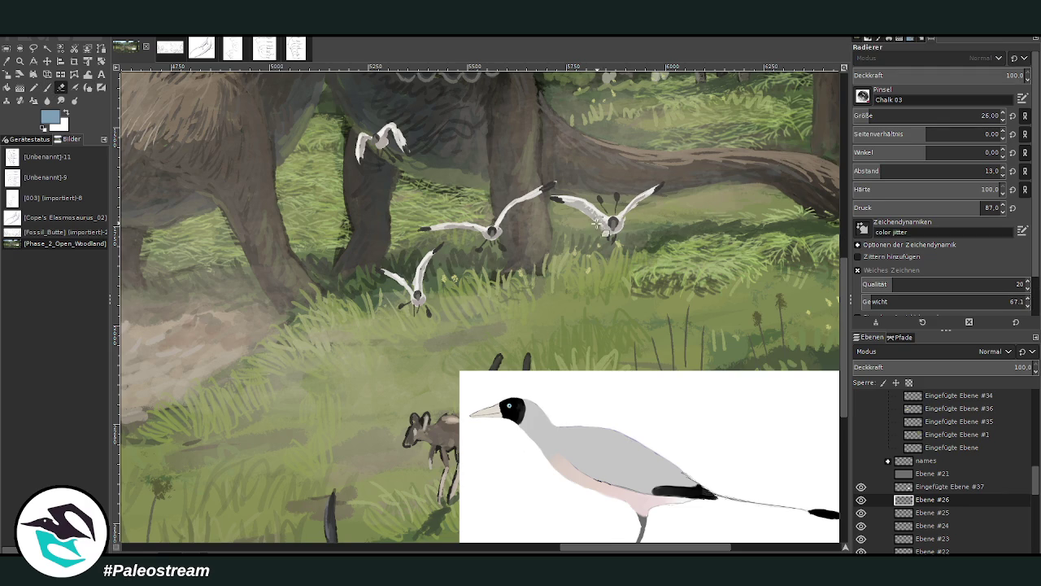
pyautogui.scroll(-2, 551, 249)
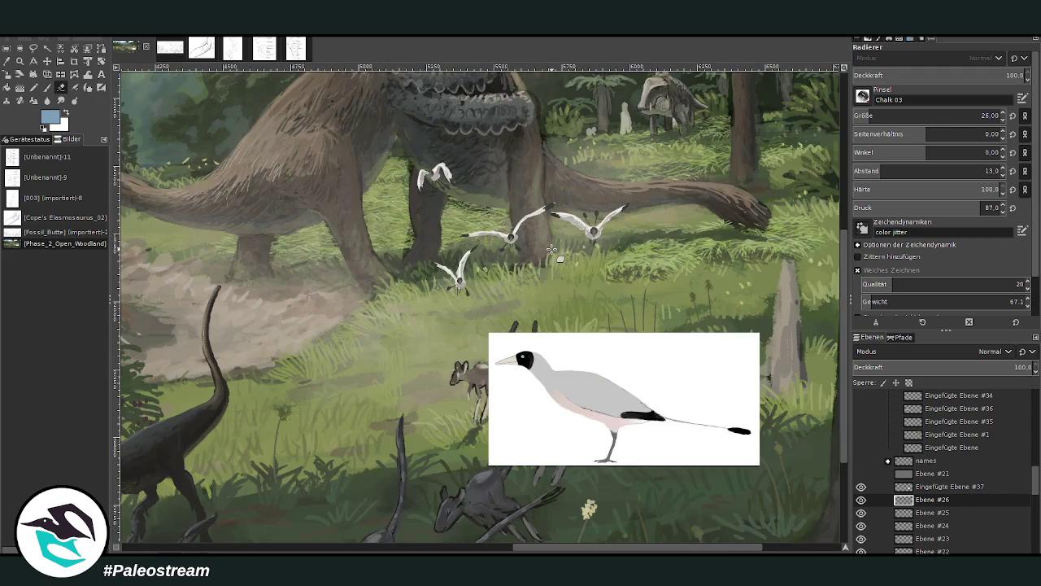
# Move Eingefügte Ebene #37 into the group, hide it, and make Ebene #26 active.
pyautogui.scroll(-1, 551, 249)
pyautogui.scroll(-1, 551, 249)
pyautogui.press('z')
pyautogui.moveTo(473, 232); pyautogui.dragTo(619, 414)
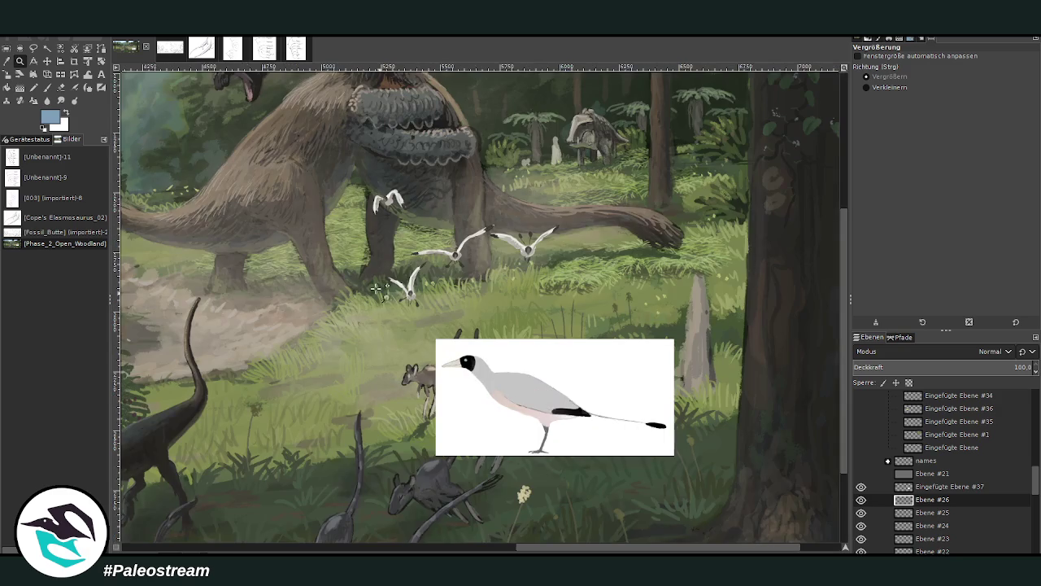
pyautogui.moveTo(924, 487); pyautogui.dragTo(924, 449)
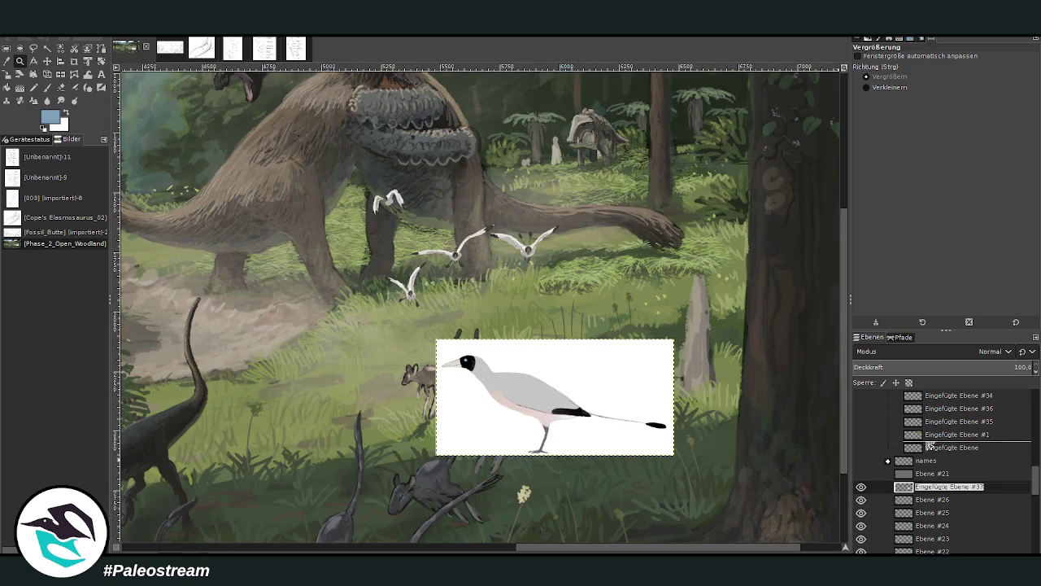
pyautogui.click(924, 501)
pyautogui.click(862, 447)
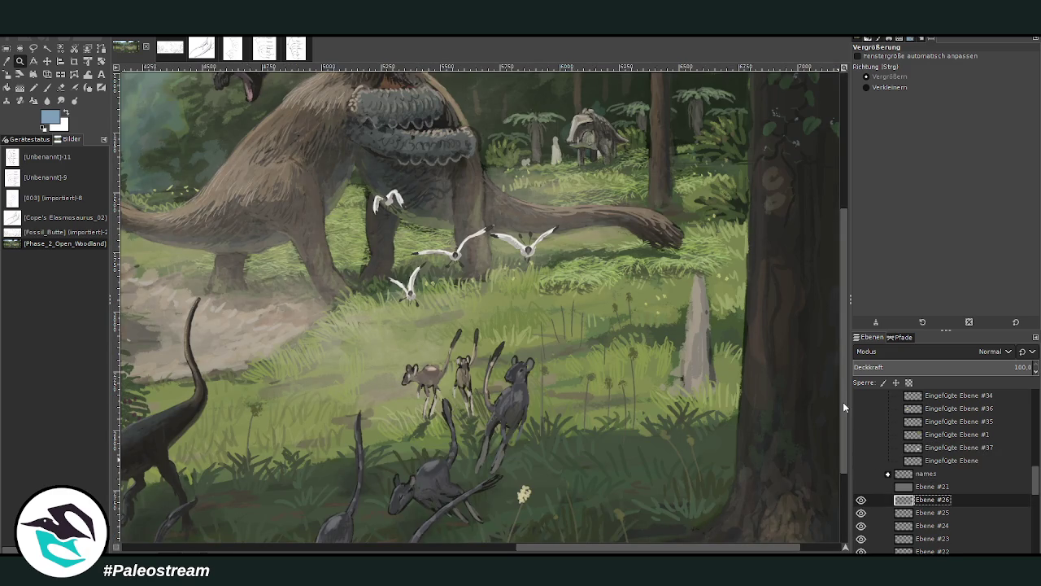
# Sample a dark grass green and set the brush to size 38 with 57.1 opacity.
pyautogui.click(445, 282)
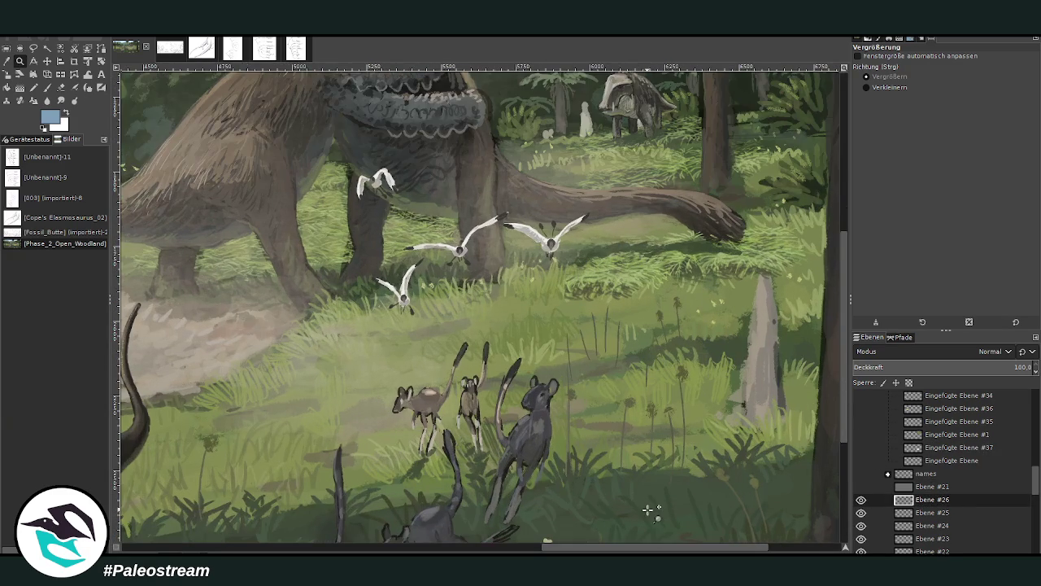
pyautogui.click(6, 61)
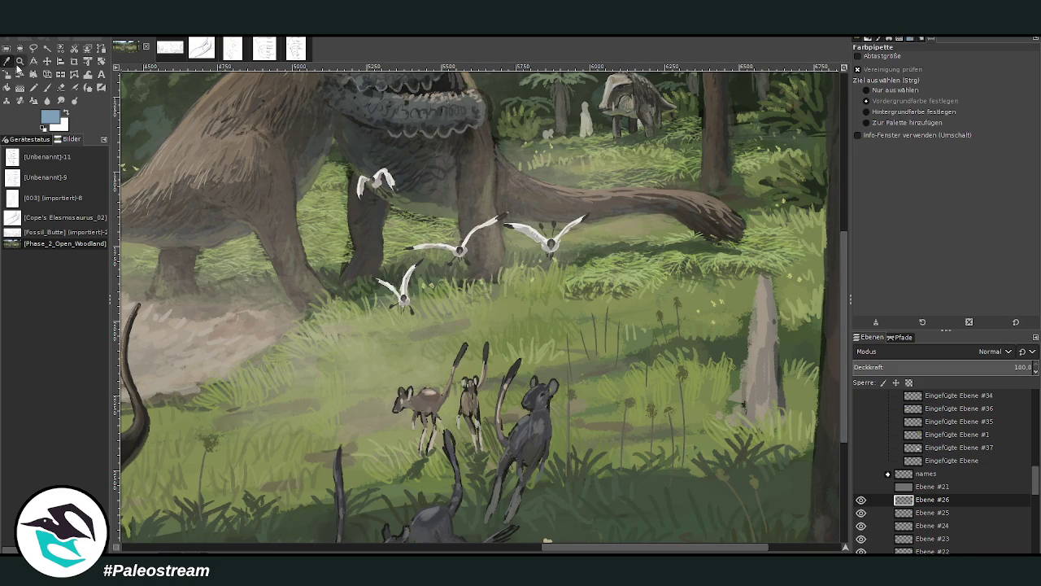
pyautogui.click(721, 348)
pyautogui.press('p')
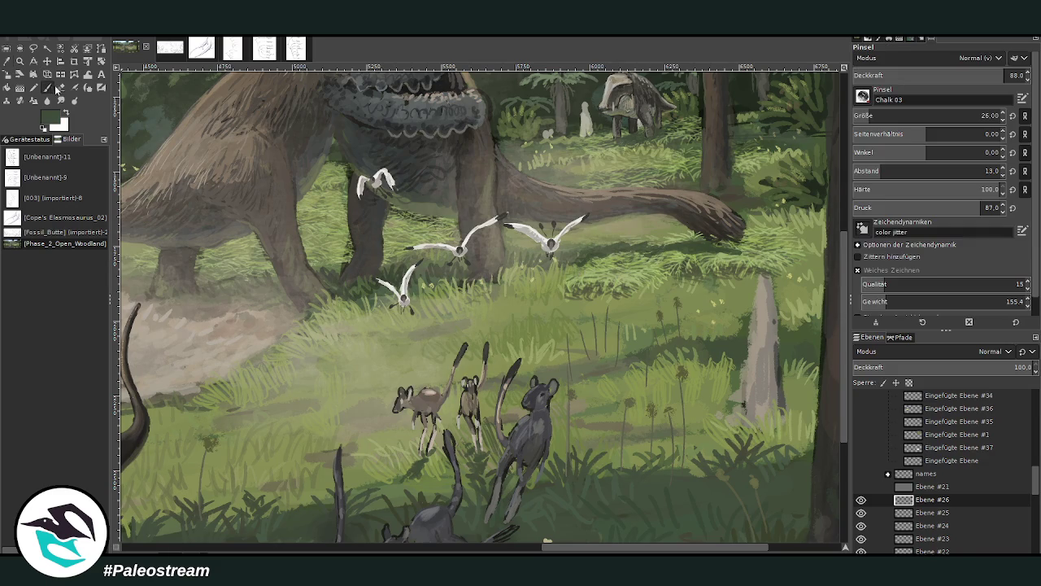
pyautogui.moveTo(860, 115); pyautogui.dragTo(879, 115)
pyautogui.moveTo(984, 75); pyautogui.dragTo(967, 75)
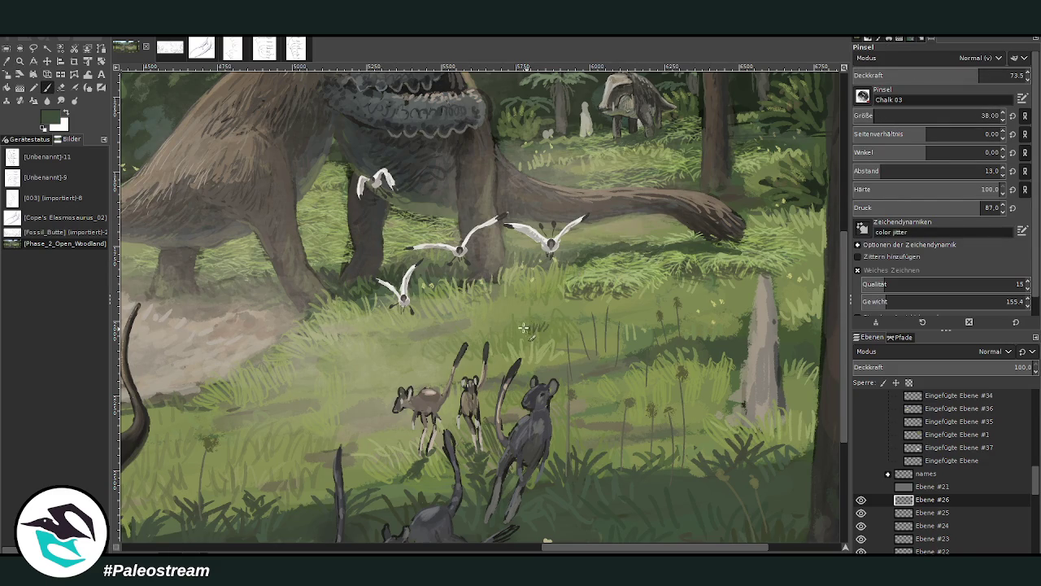
pyautogui.click(952, 75)
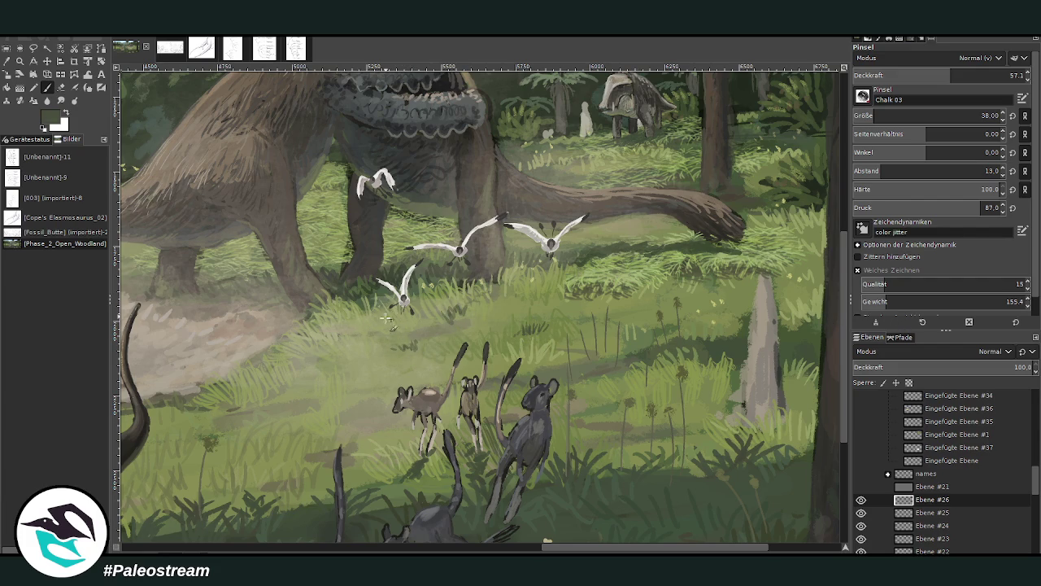
pyautogui.scroll(-3, 863, 446)
pyautogui.scroll(-3, 863, 446)
pyautogui.scroll(-3, 863, 446)
pyautogui.scroll(-3, 863, 446)
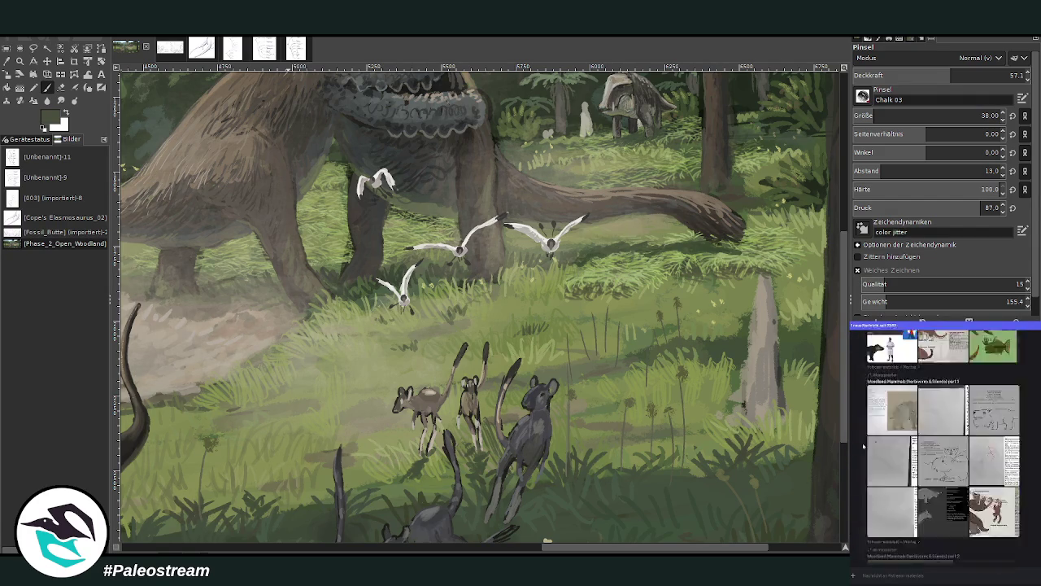
pyautogui.scroll(-3, 864, 446)
pyautogui.scroll(-3, 863, 446)
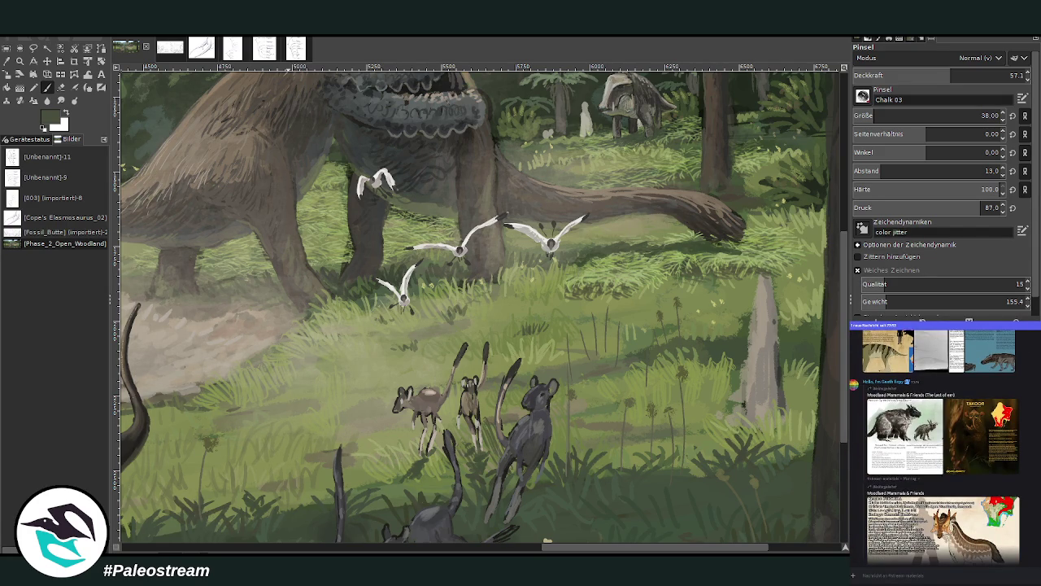
pyautogui.scroll(-3, 856, 510)
pyautogui.scroll(-3, 855, 509)
pyautogui.scroll(-3, 855, 509)
pyautogui.scroll(-3, 856, 509)
pyautogui.scroll(-3, 856, 509)
pyautogui.scroll(-3, 856, 509)
pyautogui.scroll(-3, 856, 496)
pyautogui.scroll(-3, 878, 485)
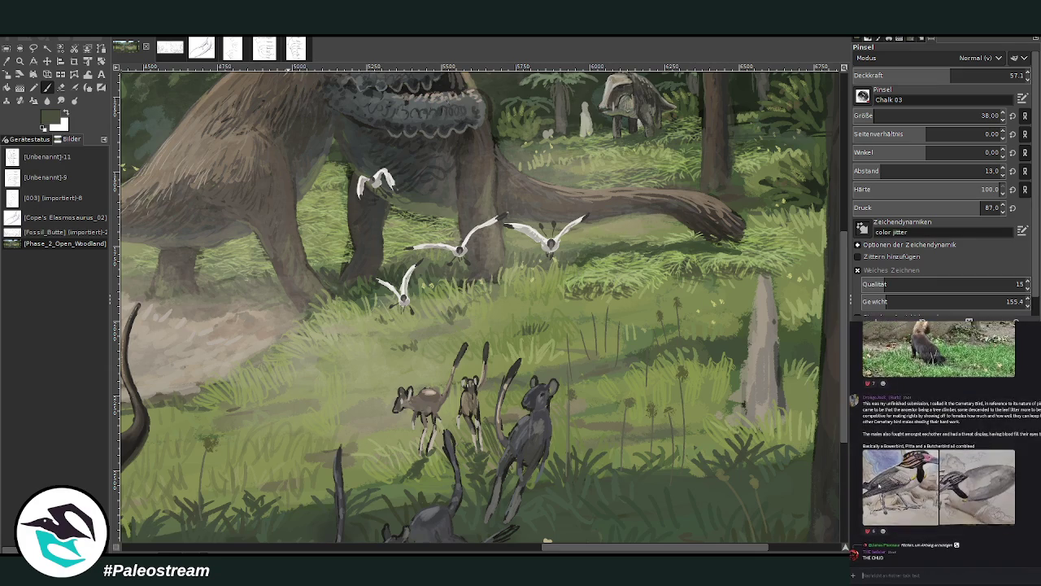
pyautogui.click(879, 484)
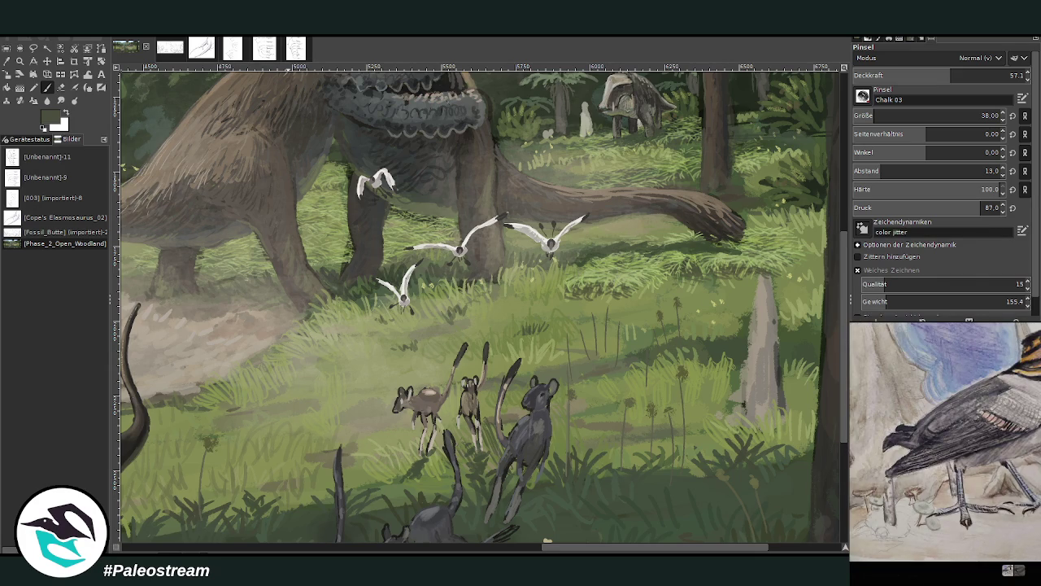
pyautogui.press('Escape')
pyautogui.click(895, 488)
pyautogui.press('Escape')
pyautogui.scroll(-2, 935, 448)
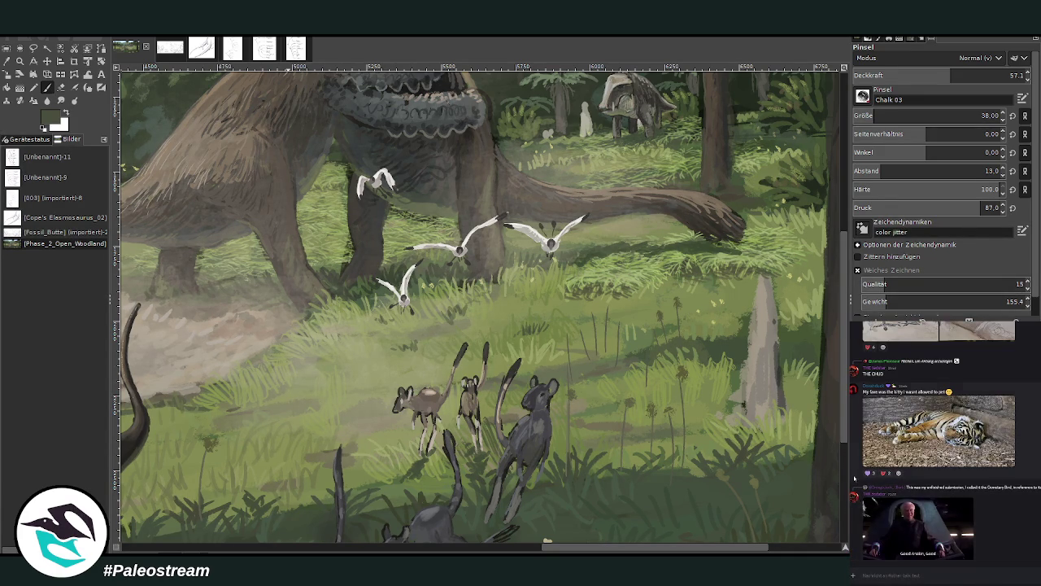
pyautogui.scroll(3, 862, 496)
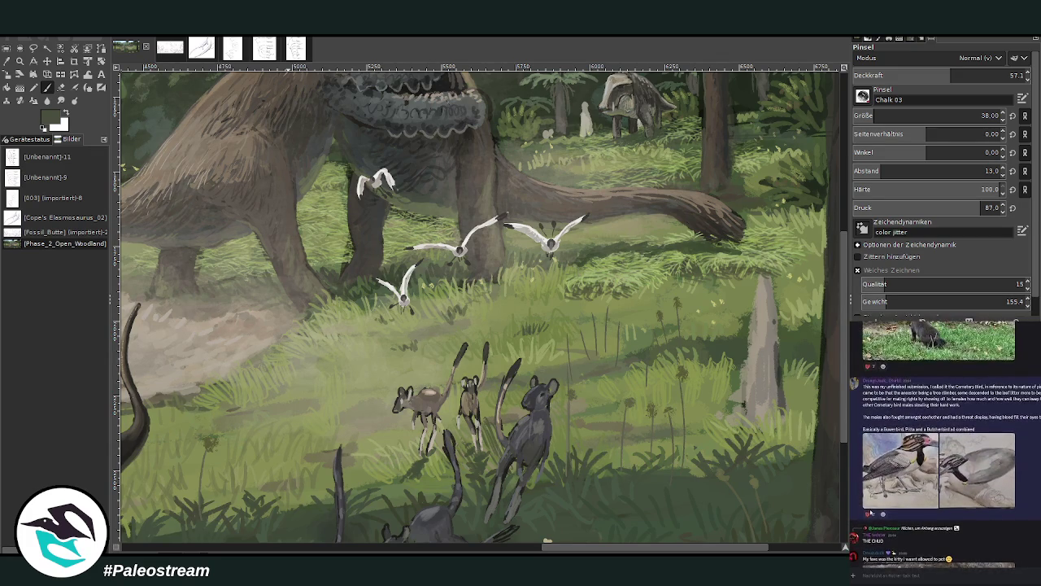
pyautogui.scroll(-3, 869, 512)
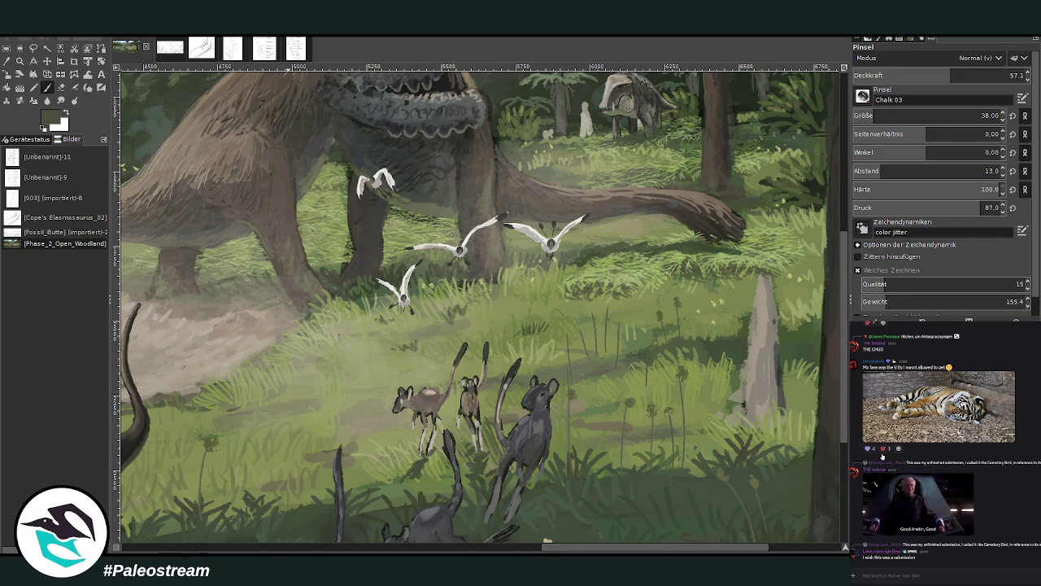
pyautogui.scroll(5, 882, 458)
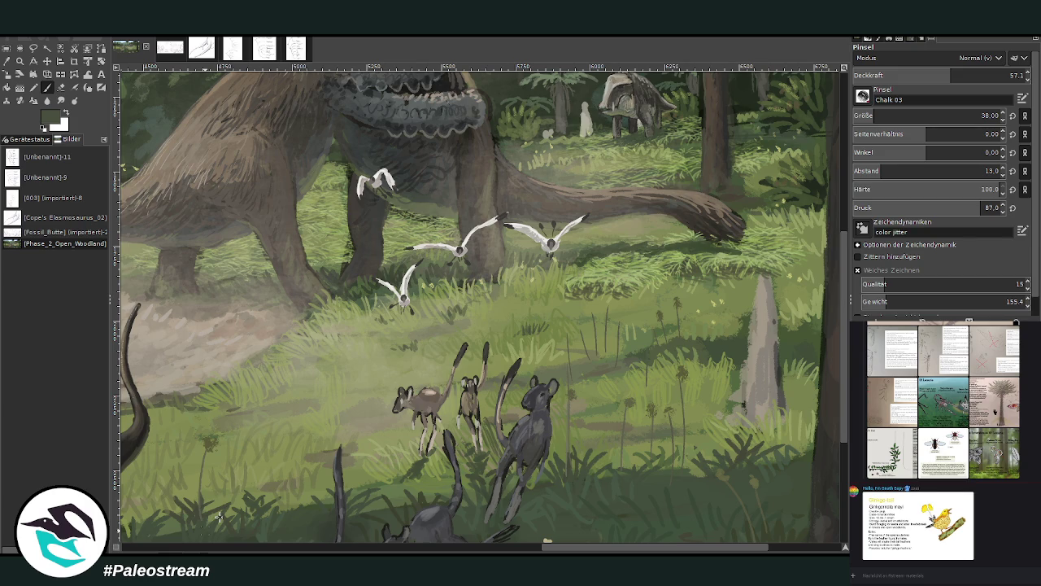
pyautogui.press('z')
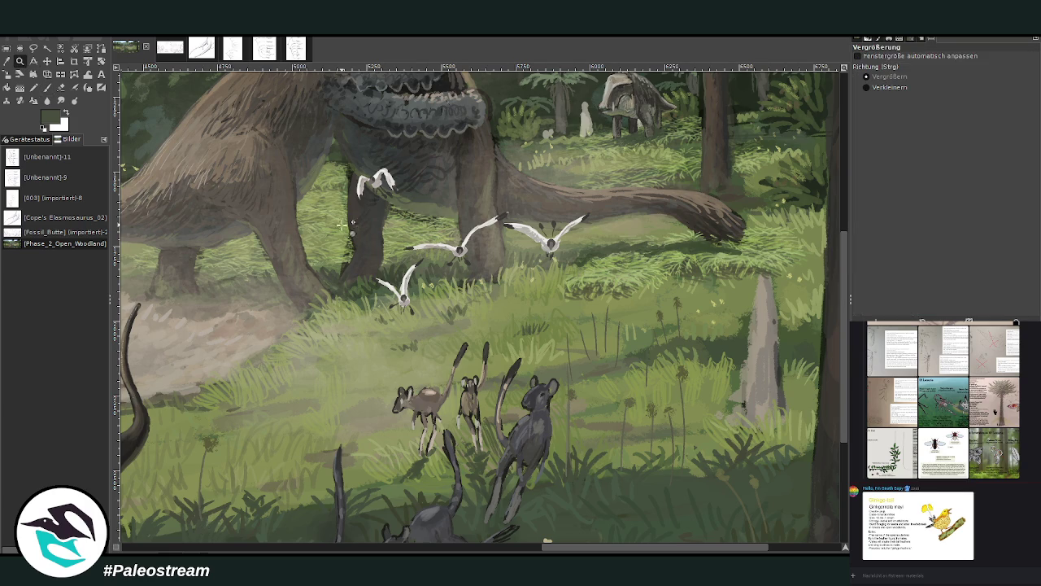
# Sample lighter and darker olive greens near the mammals and set brush opacity to 77.3.
pyautogui.moveTo(319, 141); pyautogui.dragTo(649, 486)
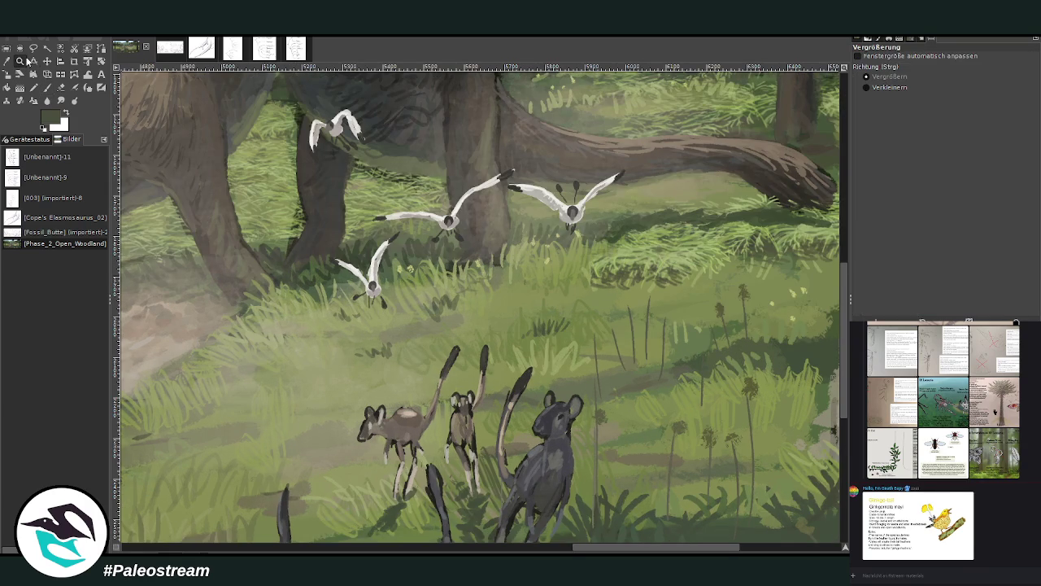
pyautogui.press('o')
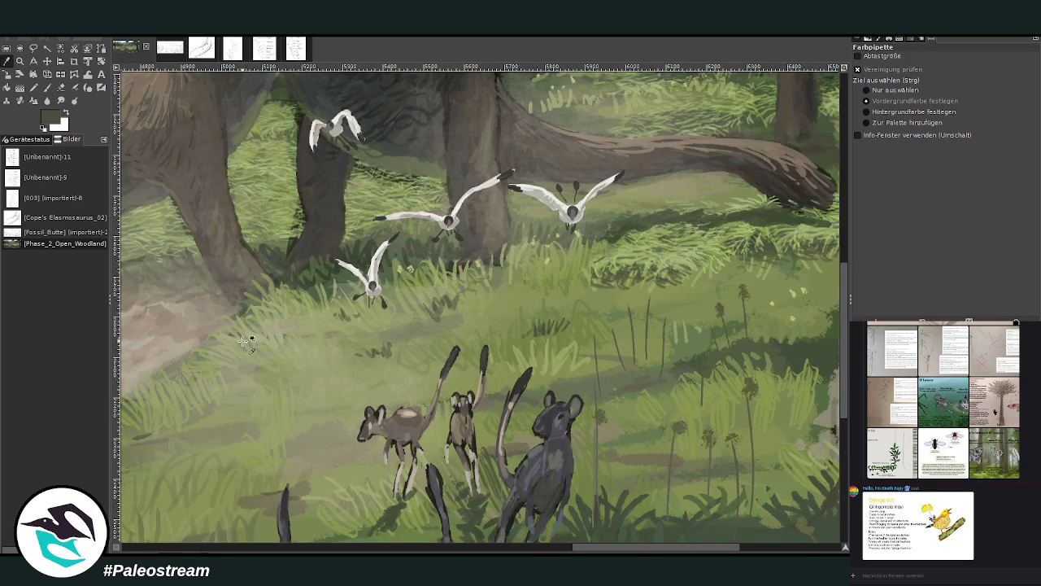
pyautogui.click(269, 366)
pyautogui.press('p')
pyautogui.moveTo(956, 78); pyautogui.dragTo(987, 78)
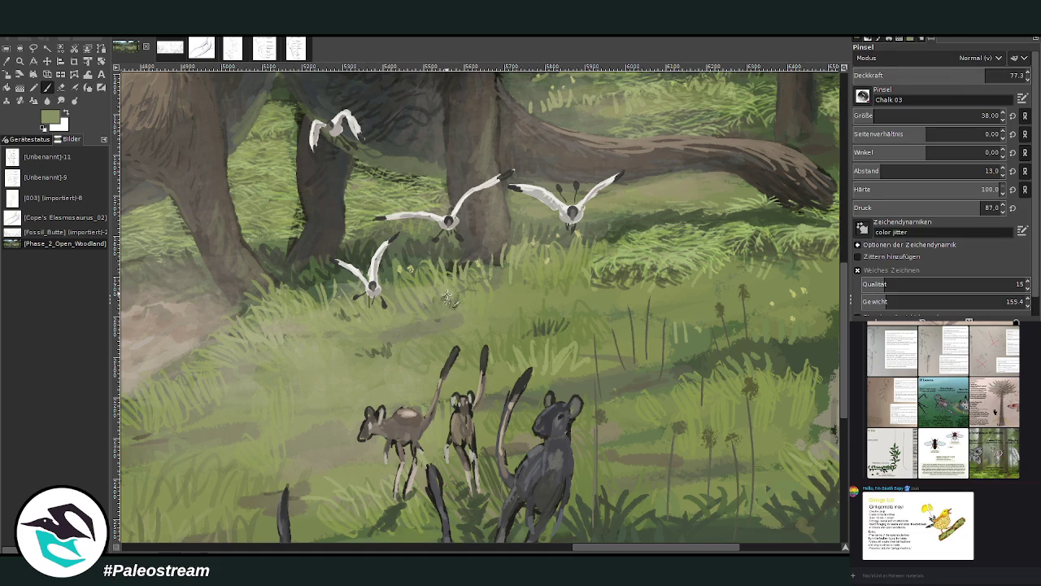
pyautogui.keyDown('ctrl'); pyautogui.click(791, 206); pyautogui.keyUp('ctrl')
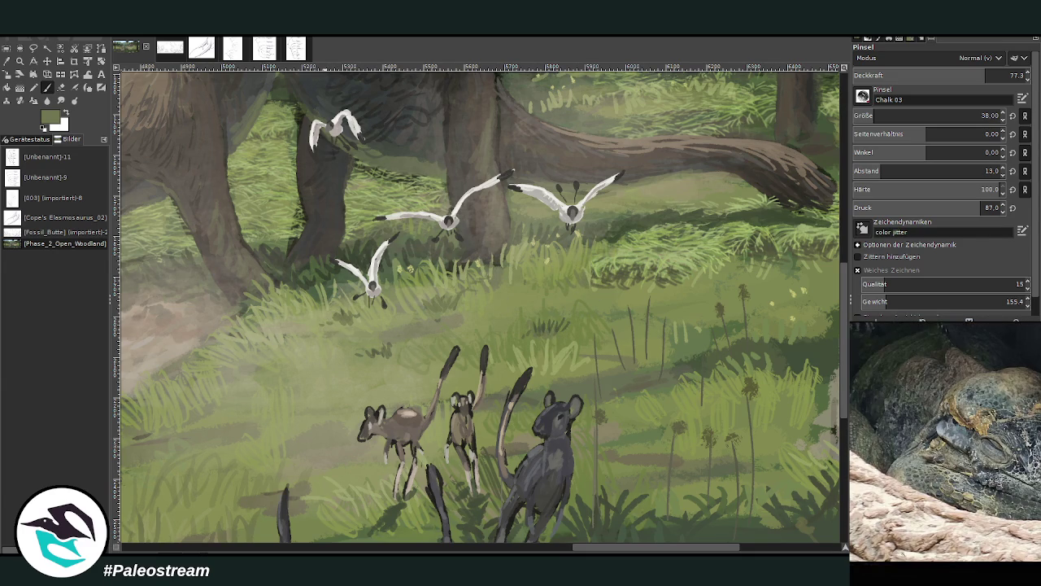
# Close the enlarged crocodile reference and zoom out to see the whole painting.
pyautogui.click(899, 534)
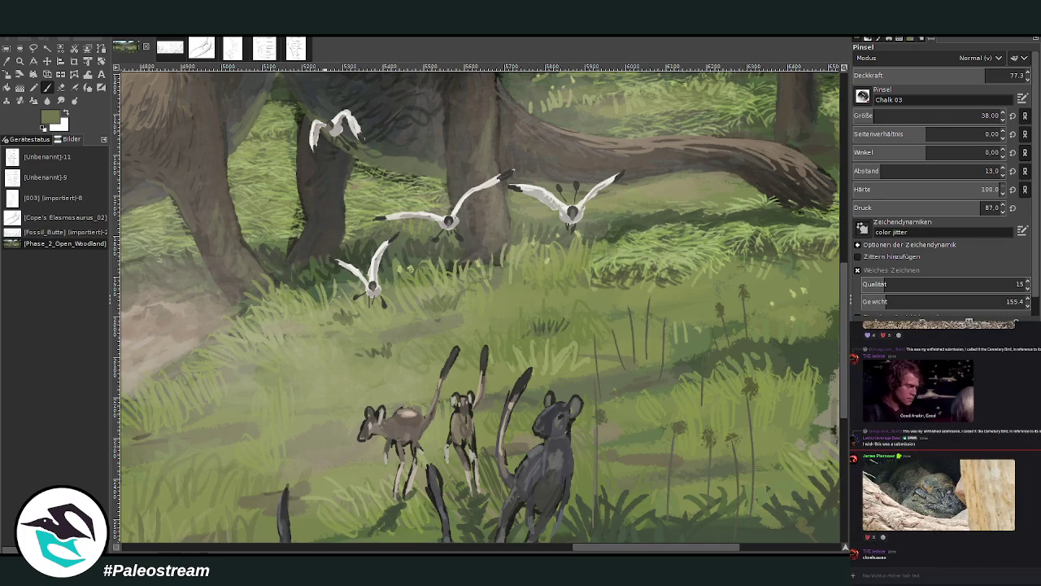
pyautogui.hotkey('alt', 'Tab')
pyautogui.hotkey('alt', 'Tab')
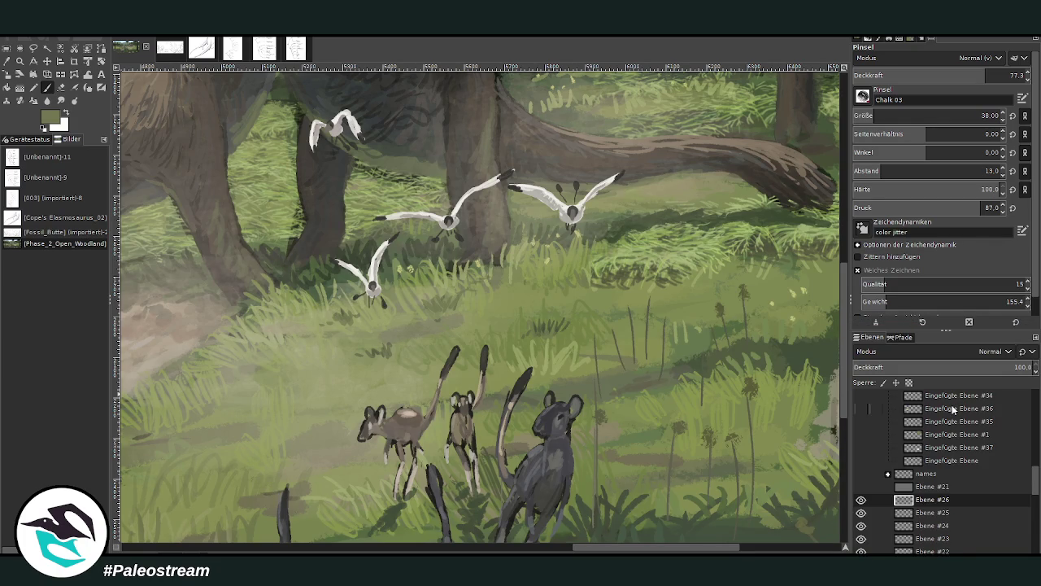
pyautogui.press('-')
pyautogui.press('-')
pyautogui.press('-')
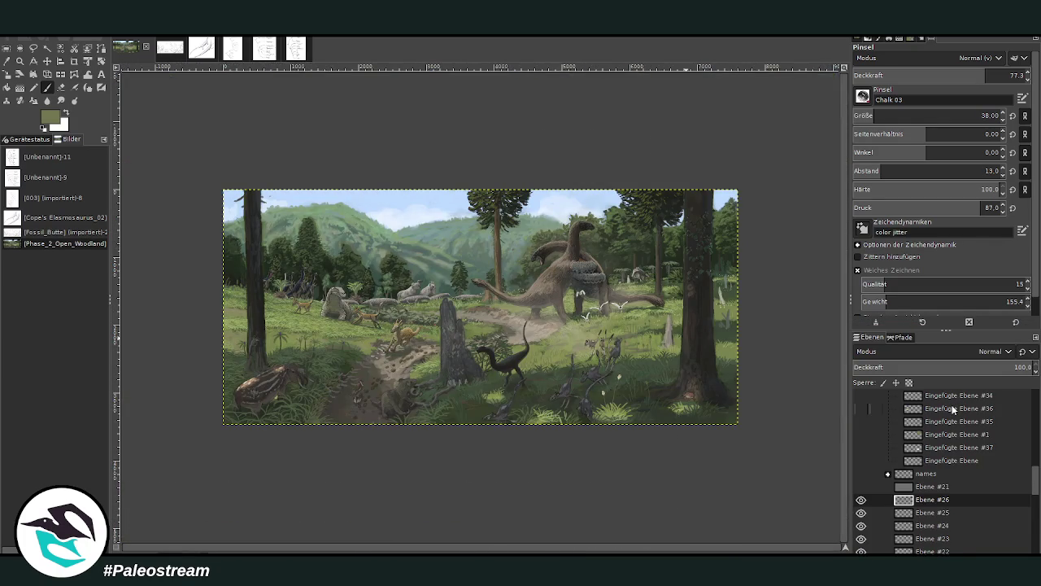
# Zoom in and out across the scene, ending close on the frog at the right tree's base.
pyautogui.click(20, 61)
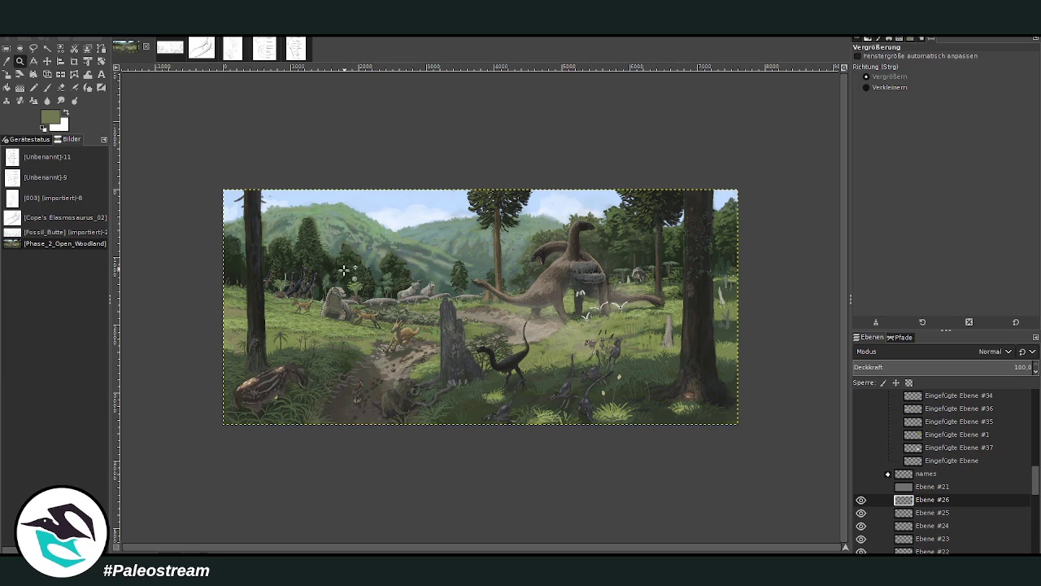
pyautogui.moveTo(355, 158); pyautogui.dragTo(623, 370)
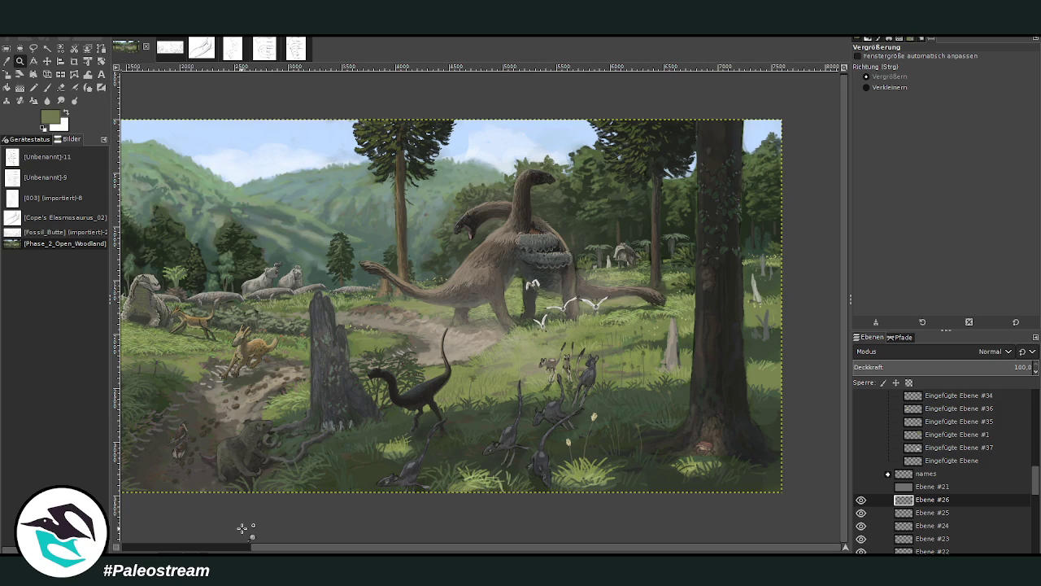
pyautogui.press('-')
pyautogui.press('-')
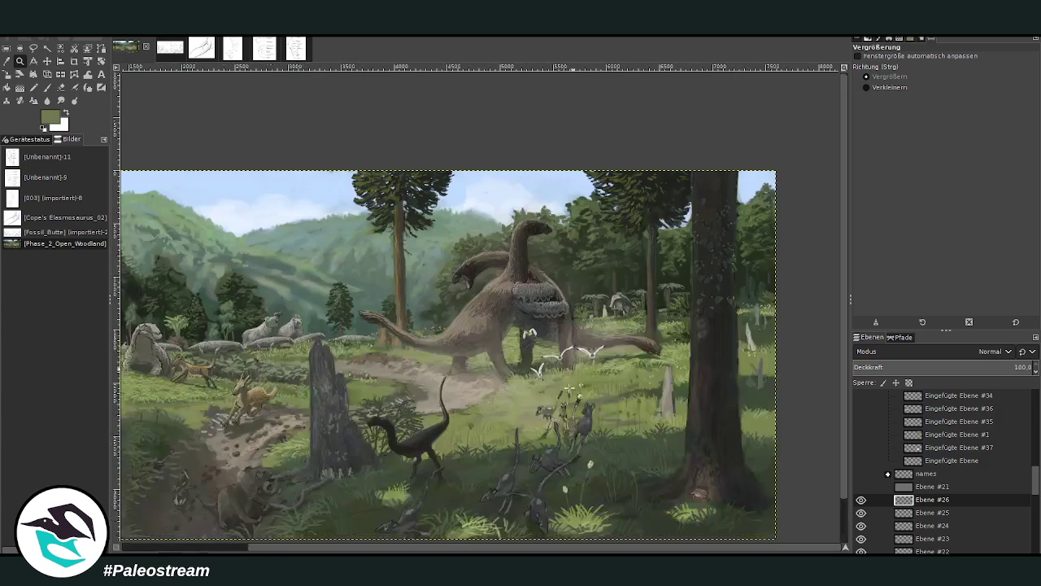
pyautogui.moveTo(407, 226); pyautogui.dragTo(562, 327)
pyautogui.moveTo(625, 416); pyautogui.dragTo(726, 531)
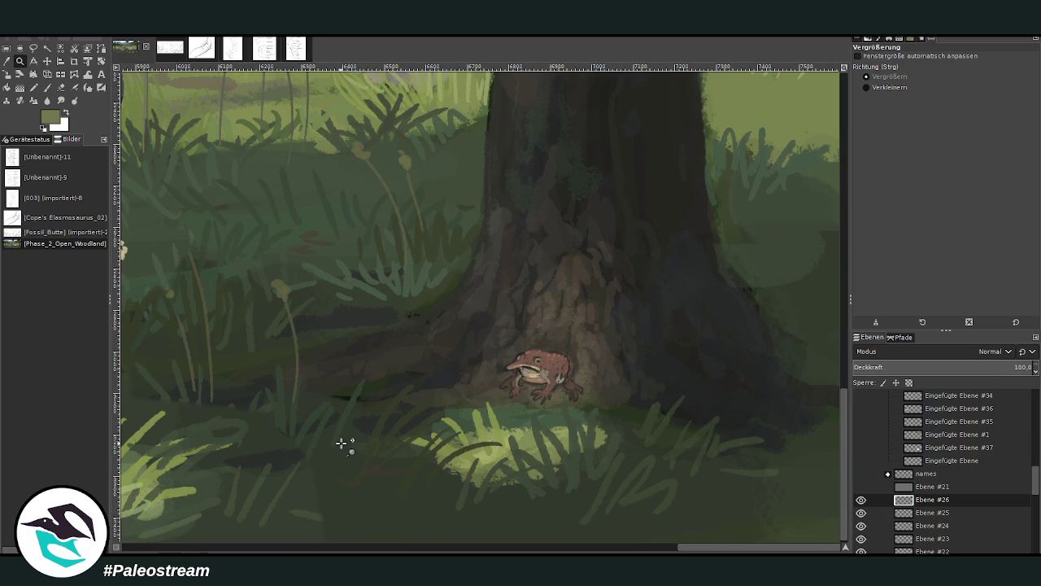
# Zoom out to the full image, zoom in on the mammals' grass, and check the rabbit reference.
pyautogui.scroll(-2, 341, 443)
pyautogui.scroll(-2, 341, 443)
pyautogui.scroll(-1, 342, 444)
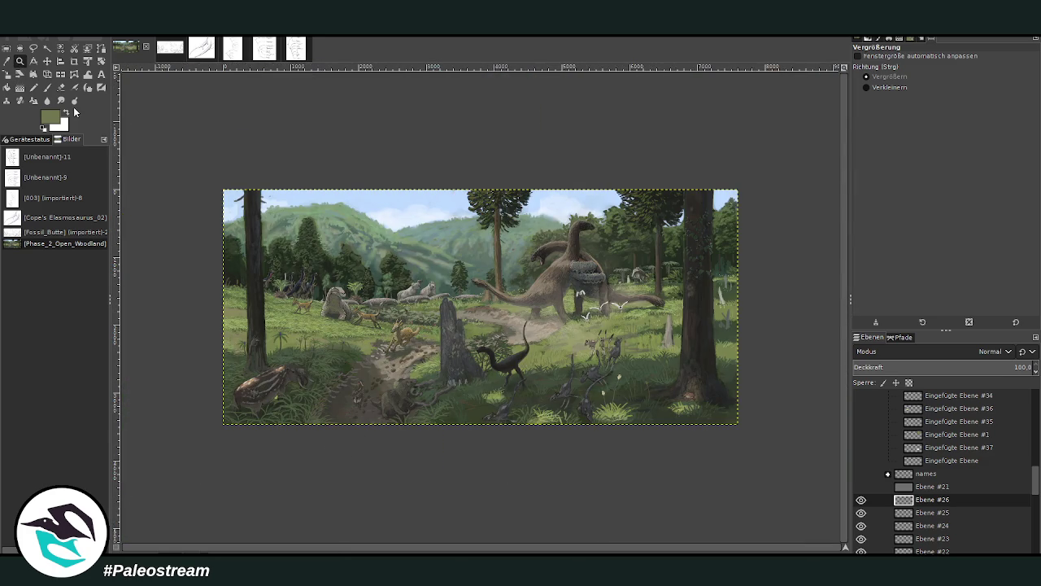
pyautogui.scroll(2, 641, 446)
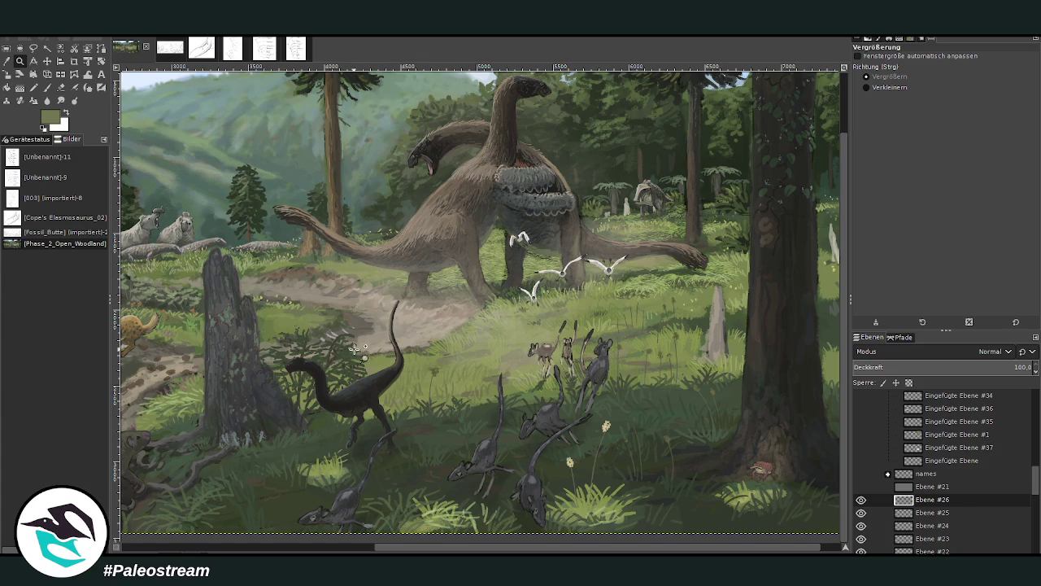
pyautogui.moveTo(452, 546)
pyautogui.mouseDown()
pyautogui.moveTo(217, 545)
pyautogui.moveTo(492, 546)
pyautogui.mouseUp()
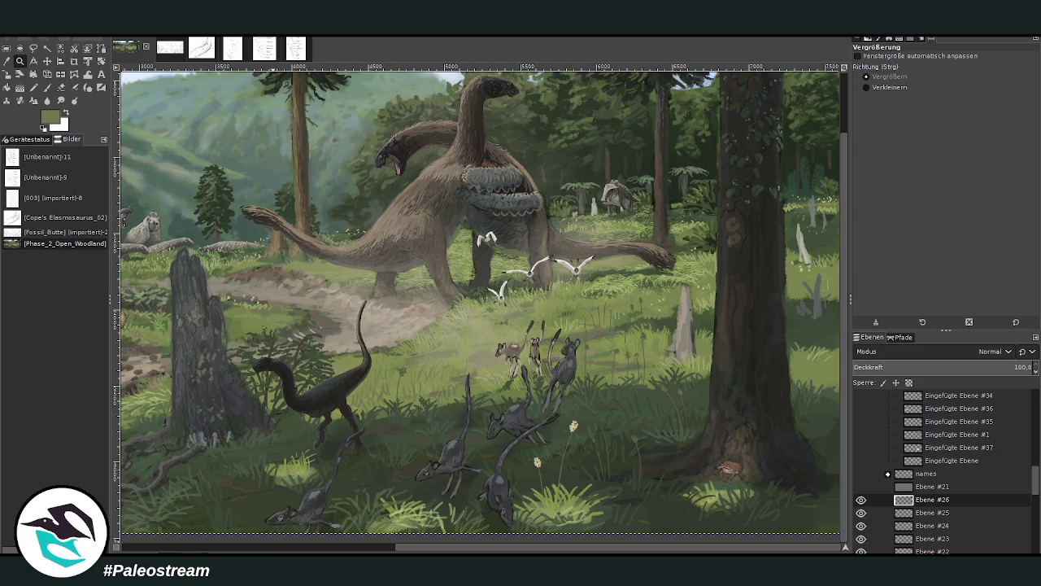
pyautogui.moveTo(226, 222); pyautogui.dragTo(472, 372)
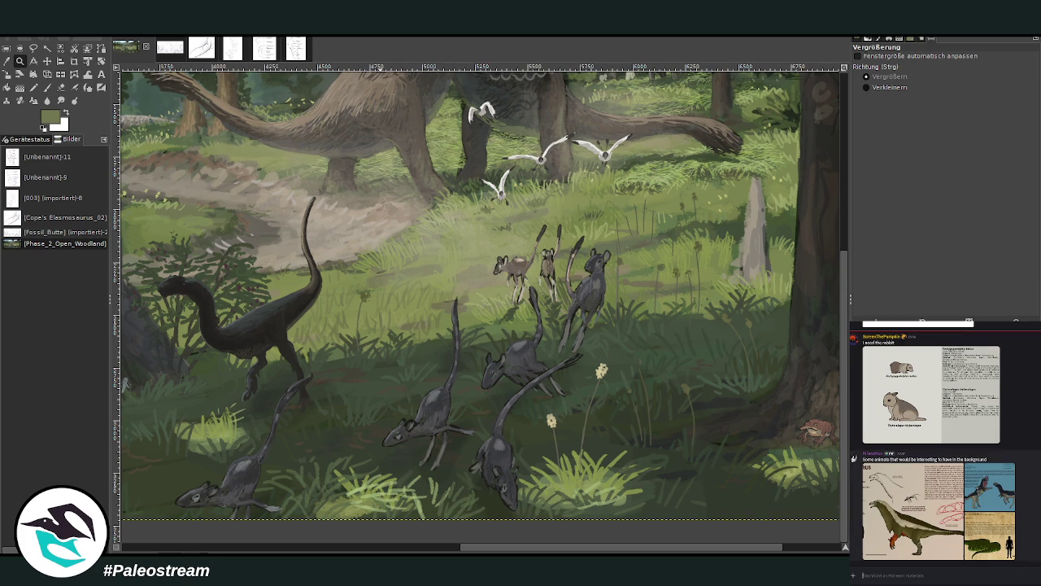
pyautogui.click(947, 414)
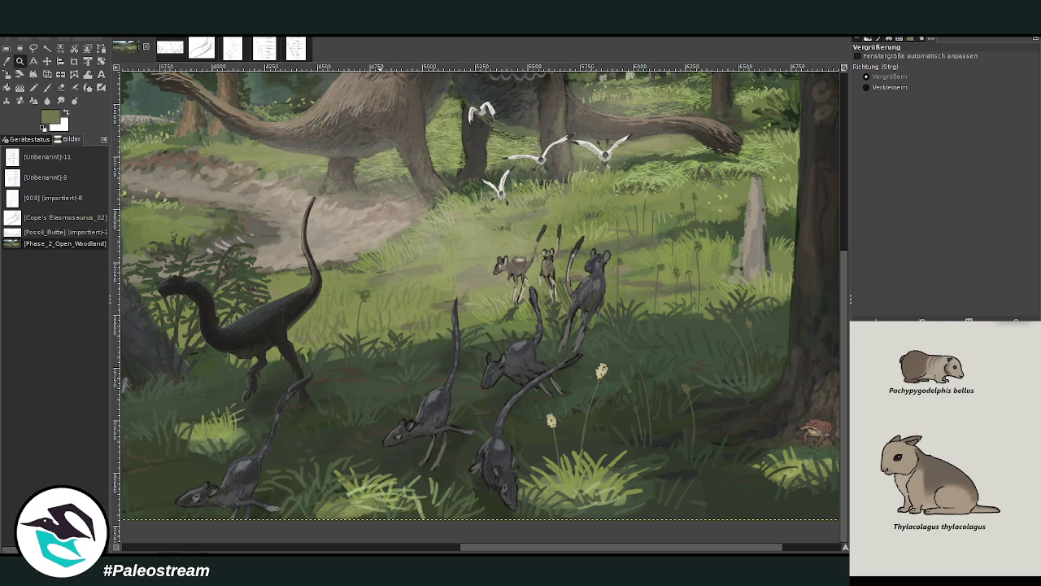
pyautogui.press('Escape')
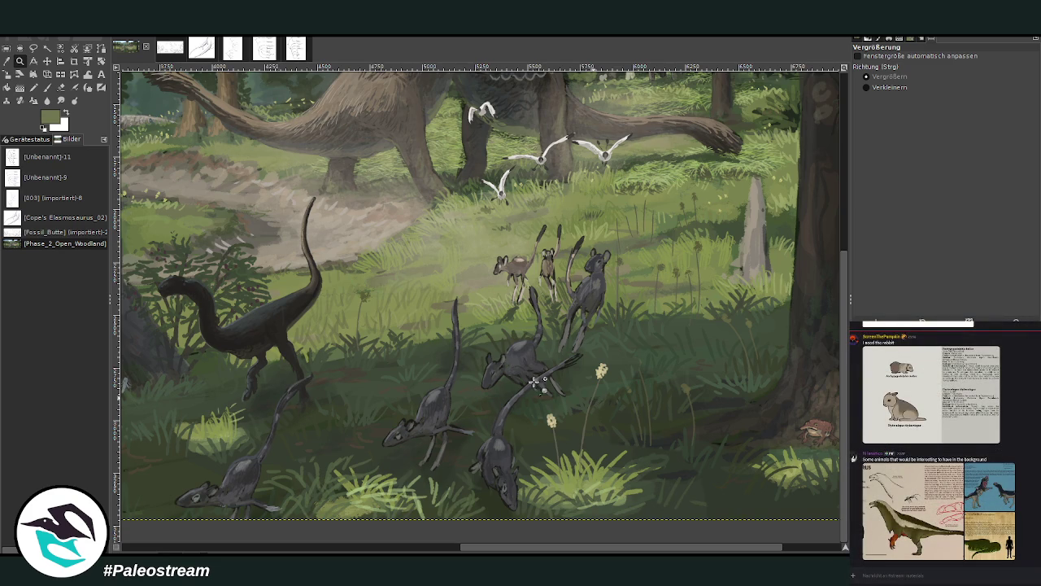
# Paste the rabbit reference sheet and crop it to just the Thylacolagus 'Pouch-rabbit' card.
pyautogui.hotkey('ctrl', 'v')
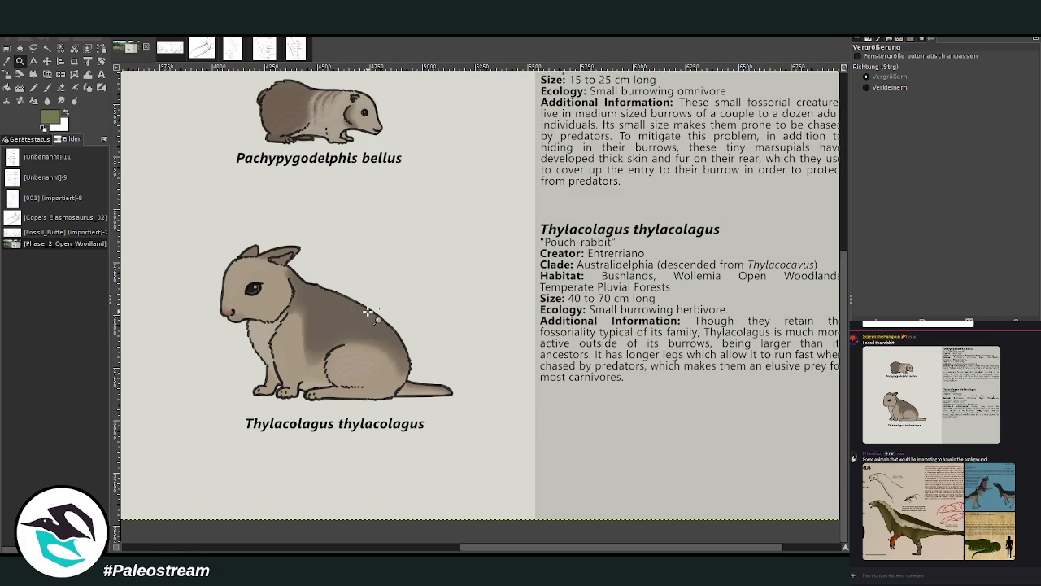
pyautogui.click(74, 61)
pyautogui.moveTo(200, 192)
pyautogui.mouseDown()
pyautogui.moveTo(553, 330)
pyautogui.moveTo(720, 471)
pyautogui.mouseUp()
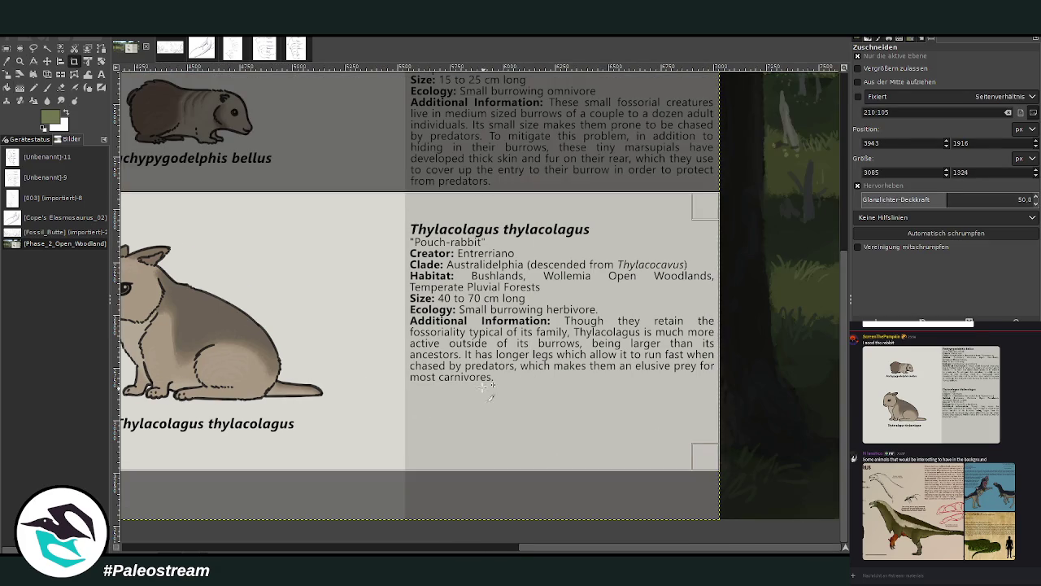
pyautogui.moveTo(402, 466); pyautogui.dragTo(400, 439)
pyautogui.moveTo(399, 208); pyautogui.dragTo(398, 225)
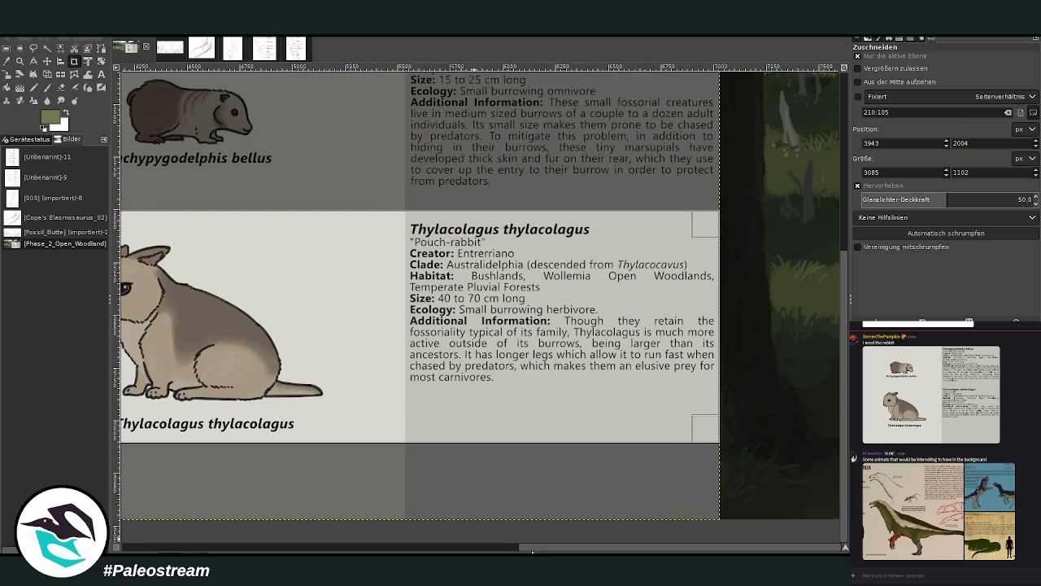
pyautogui.moveTo(506, 551); pyautogui.dragTo(434, 551)
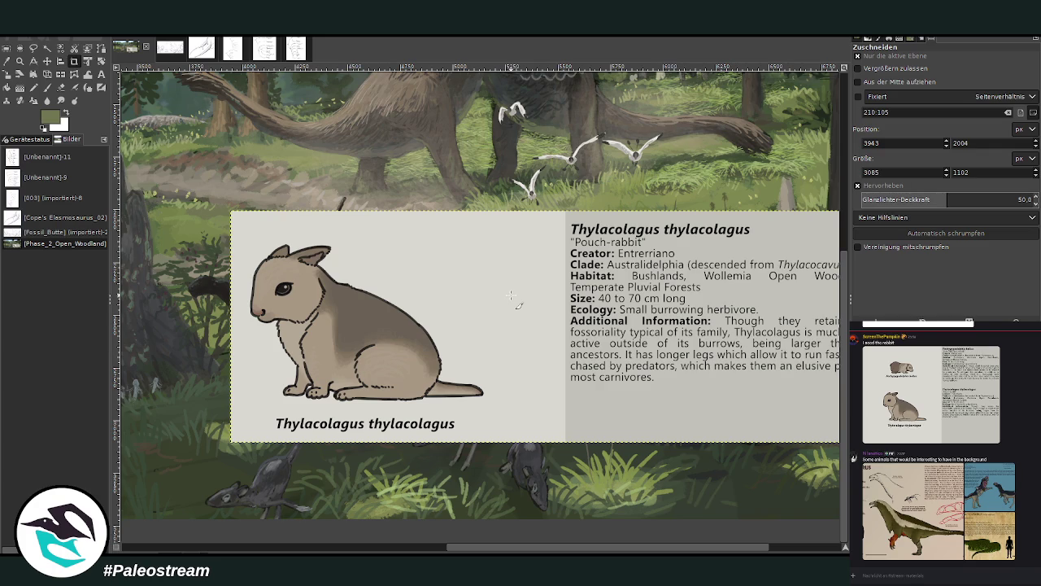
# Scale the Thylacolagus card down to 1510 × 539 px.
pyautogui.hotkey('shift', 's')
pyautogui.click(517, 314)
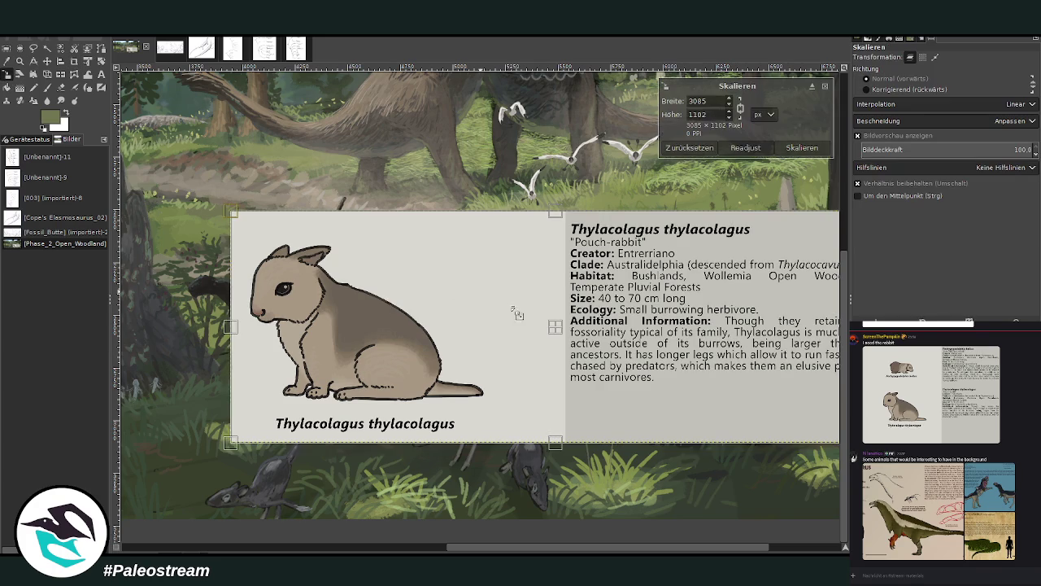
pyautogui.moveTo(517, 313); pyautogui.dragTo(502, 305)
pyautogui.write('1510')
pyautogui.click(801, 148)
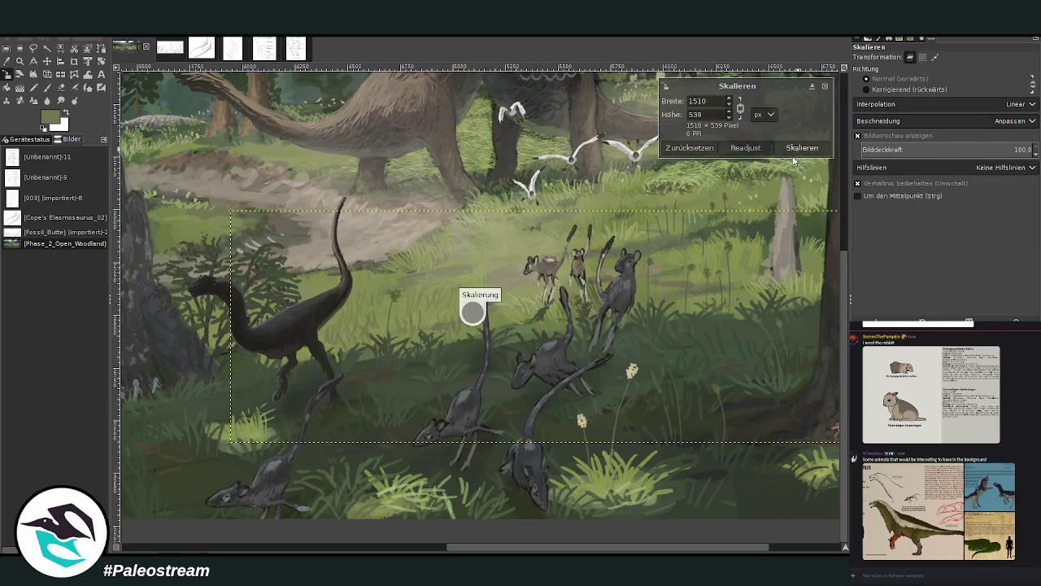
pyautogui.hotkey('shift', 'c')
pyautogui.hotkey('shift', 's')
pyautogui.moveTo(485, 548); pyautogui.dragTo(402, 548)
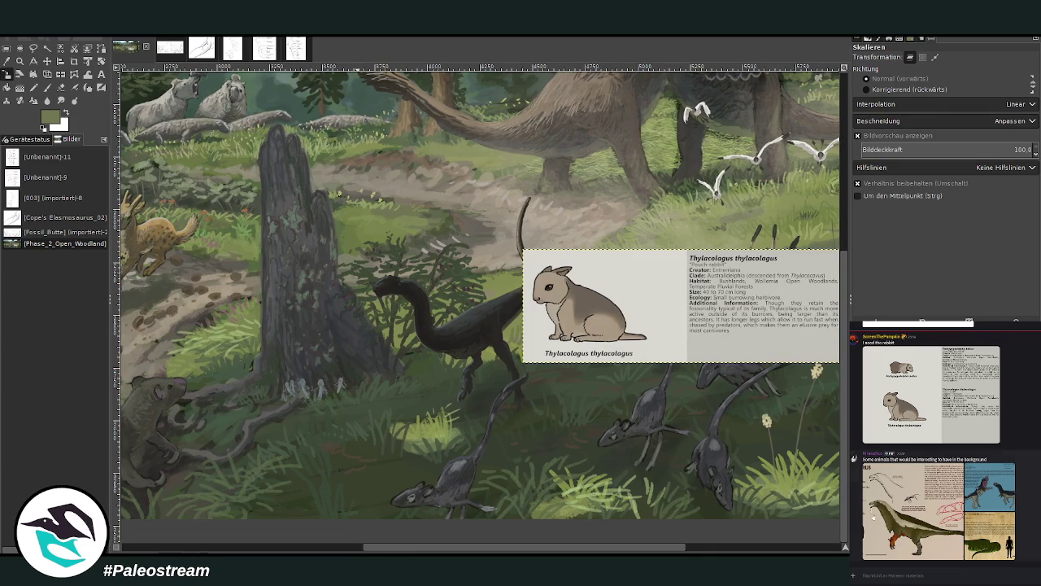
# View the lemur-box photo in the chat, open and close its reactions, and focus the message box.
pyautogui.scroll(-10, 869, 494)
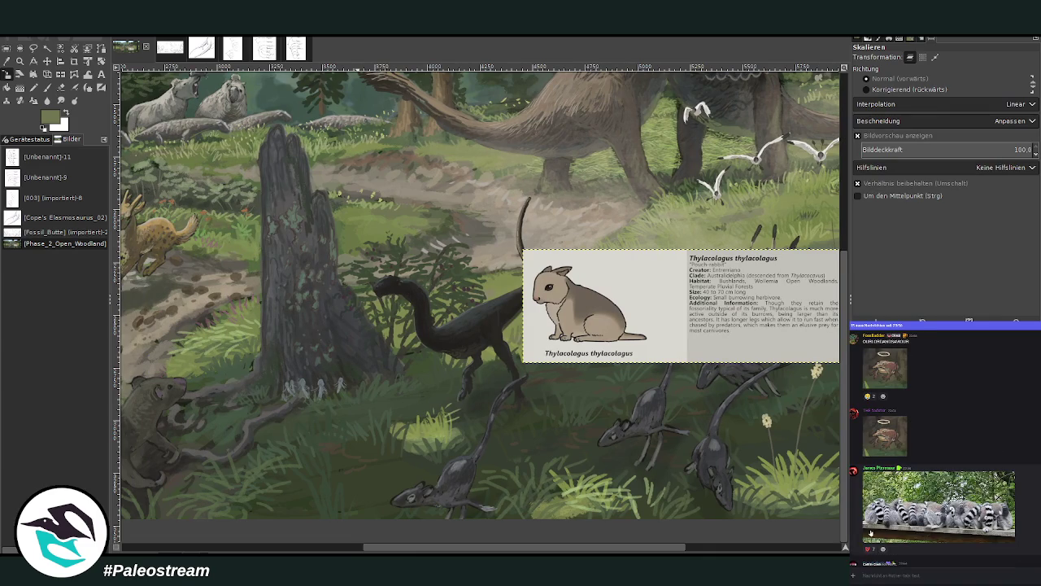
pyautogui.scroll(-5, 869, 525)
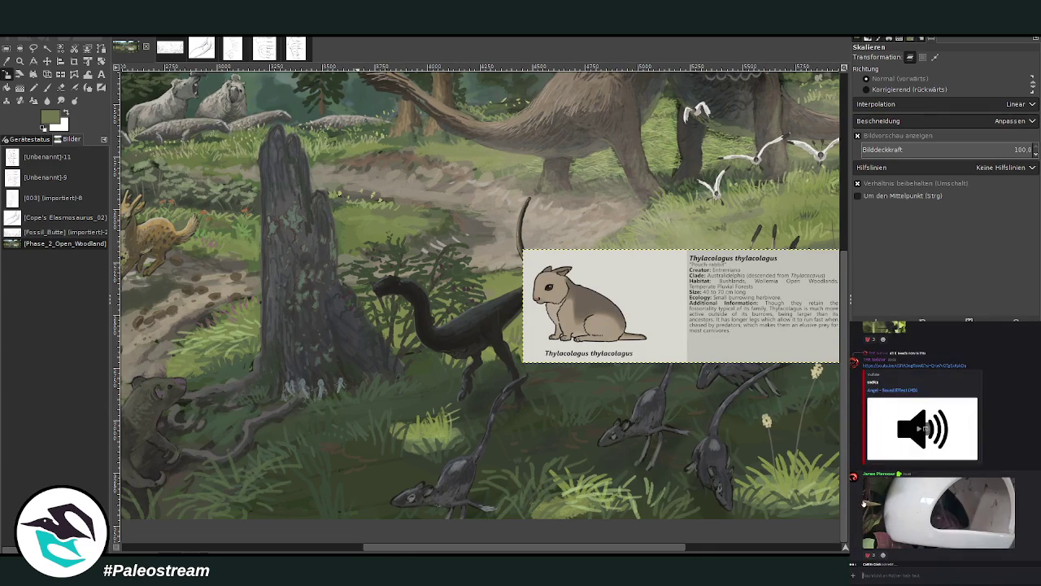
pyautogui.scroll(-1, 863, 505)
pyautogui.click(895, 517)
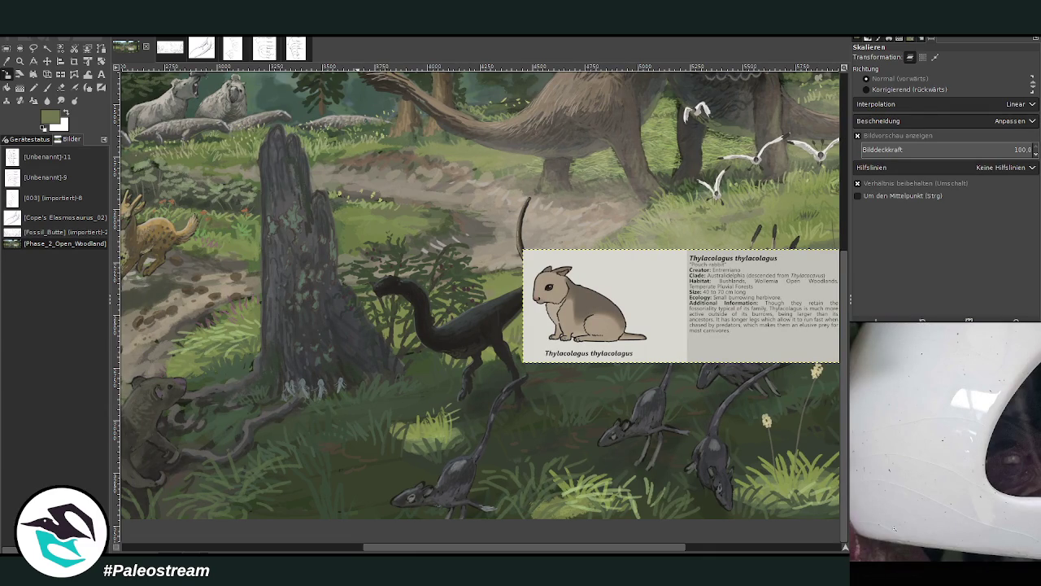
pyautogui.click(915, 572)
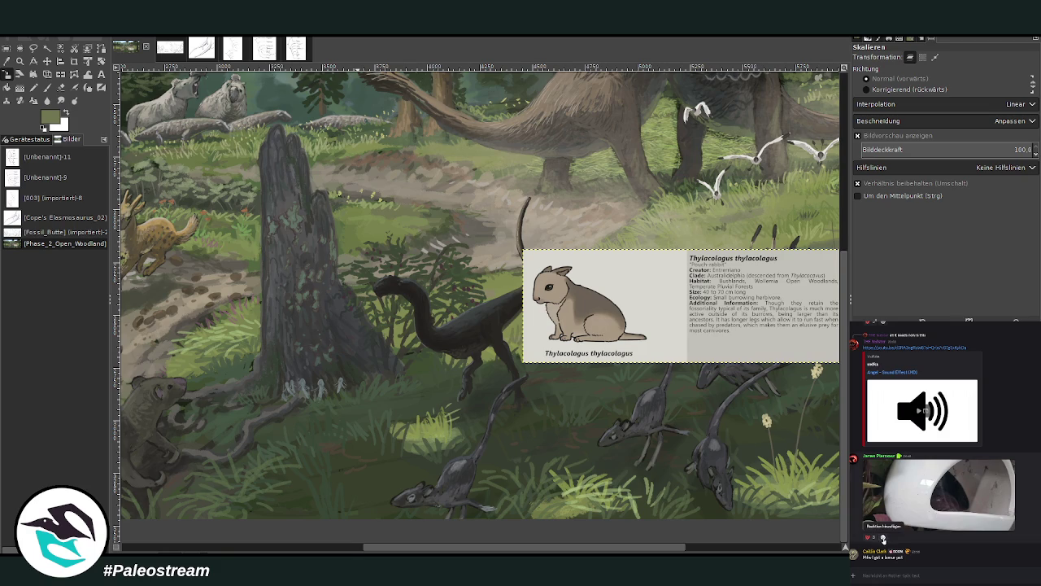
pyautogui.click(883, 537)
pyautogui.click(880, 565)
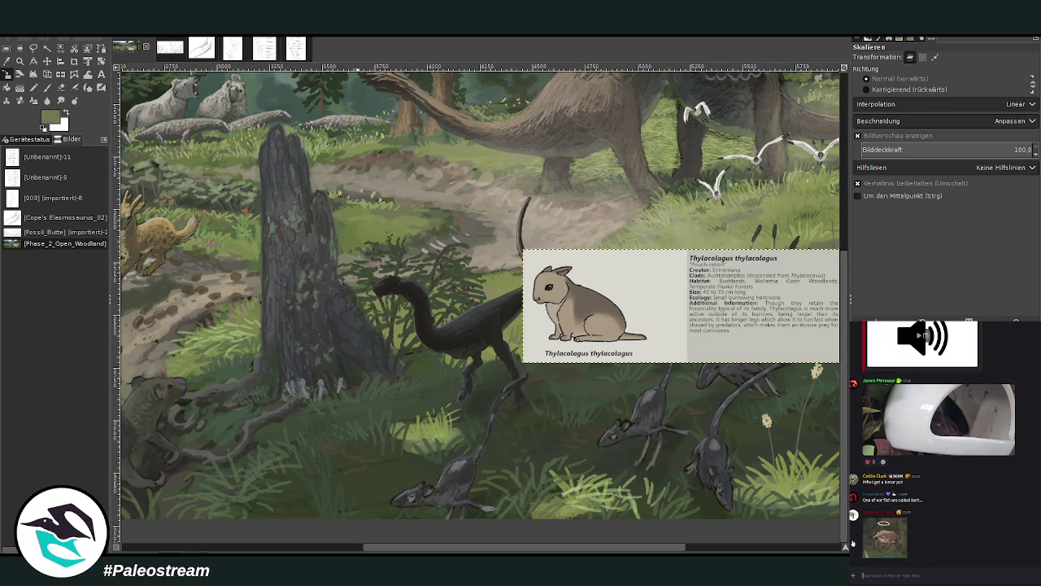
pyautogui.click(878, 578)
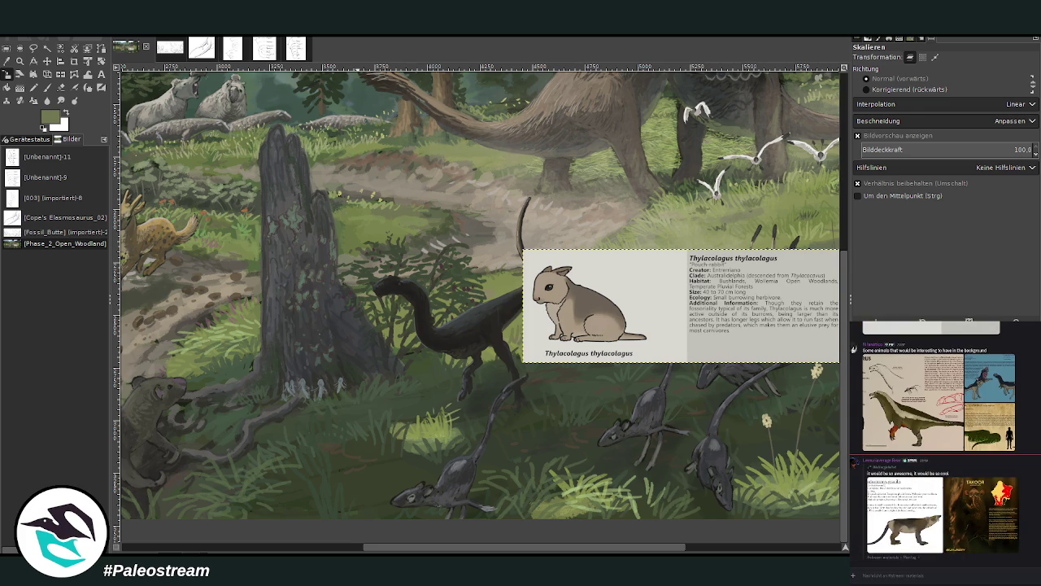
pyautogui.moveTo(392, 549)
pyautogui.mouseDown()
pyautogui.moveTo(546, 551)
pyautogui.moveTo(332, 546)
pyautogui.mouseUp()
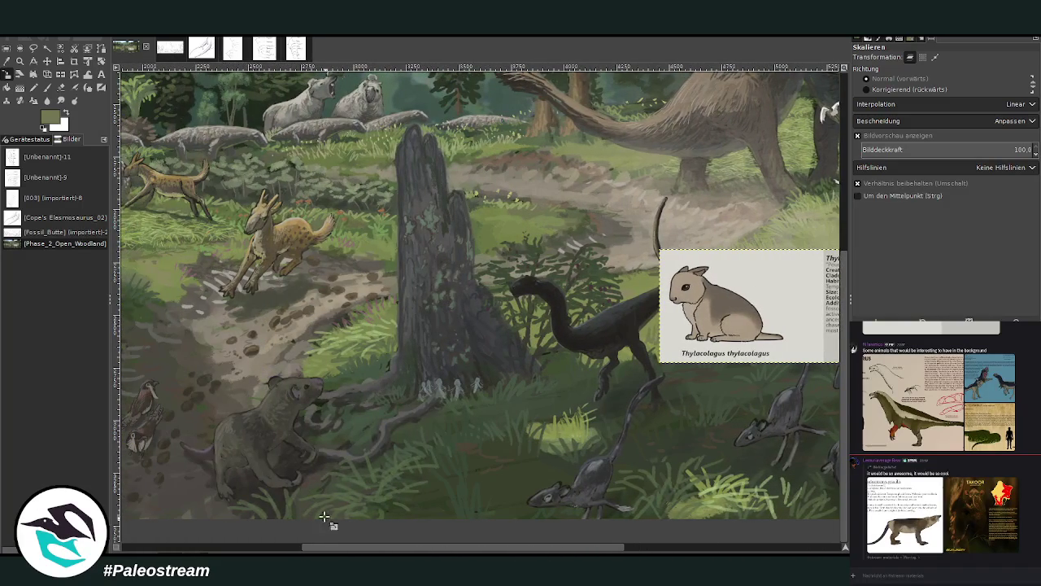
# Move the reference card up-left so it is fully visible, then zoom in around the stump.
pyautogui.click(46, 61)
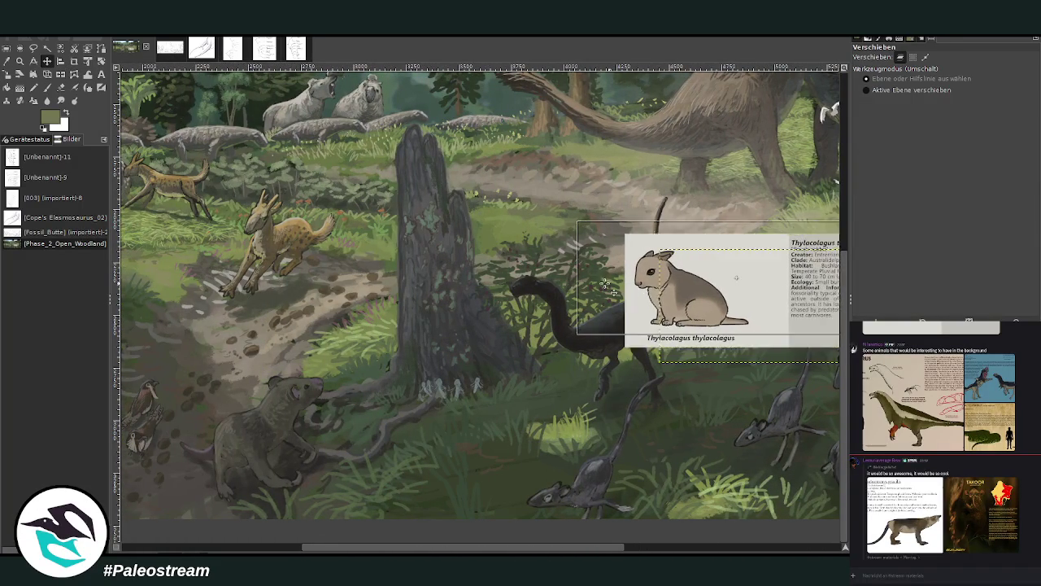
pyautogui.moveTo(704, 323); pyautogui.dragTo(519, 160)
pyautogui.click(20, 61)
pyautogui.moveTo(295, 192); pyautogui.dragTo(543, 371)
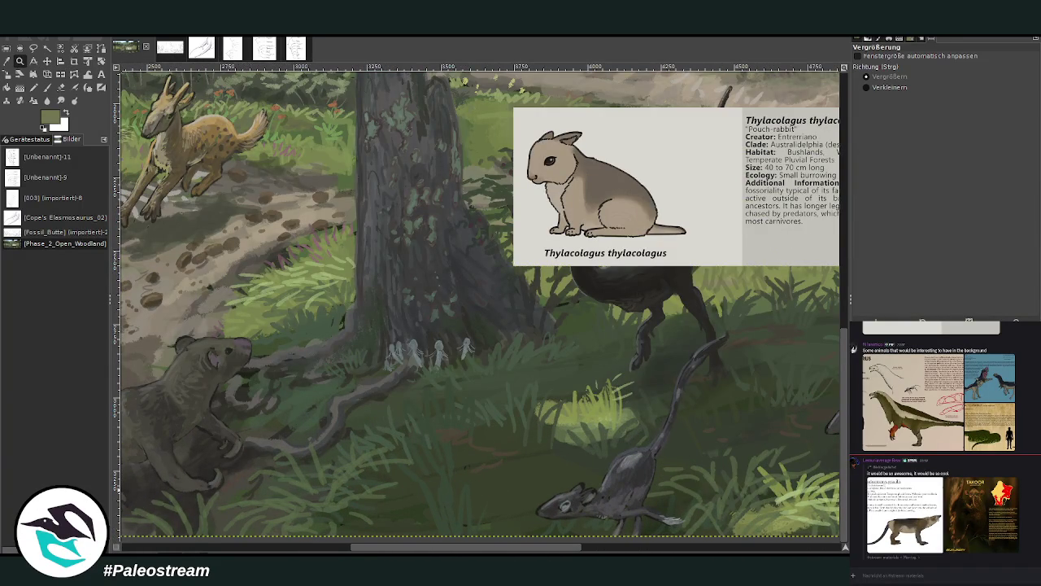
# Pick a darker grass green and set the brush to size 50 at 80.1 opacity.
pyautogui.click(7, 61)
pyautogui.click(432, 438)
pyautogui.press('p')
pyautogui.moveTo(912, 116); pyautogui.dragTo(928, 115)
pyautogui.moveTo(936, 74); pyautogui.dragTo(944, 75)
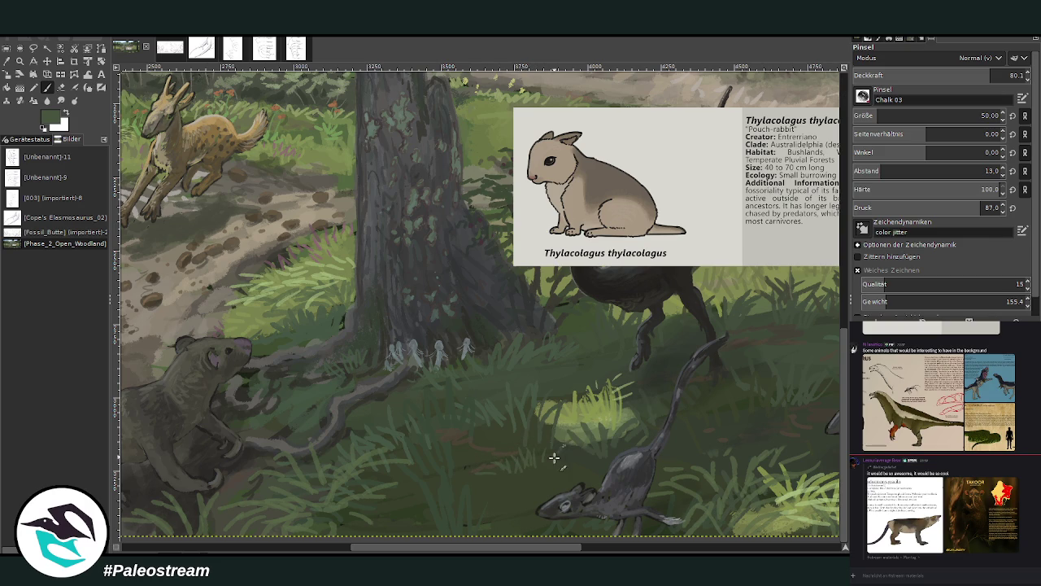
# Sample several slightly different greens from the grass.
pyautogui.keyDown('ctrl'); pyautogui.click(827, 324); pyautogui.keyUp('ctrl')
pyautogui.keyDown('ctrl'); pyautogui.click(826, 321); pyautogui.keyUp('ctrl')
pyautogui.hscroll(3, 391, 513)
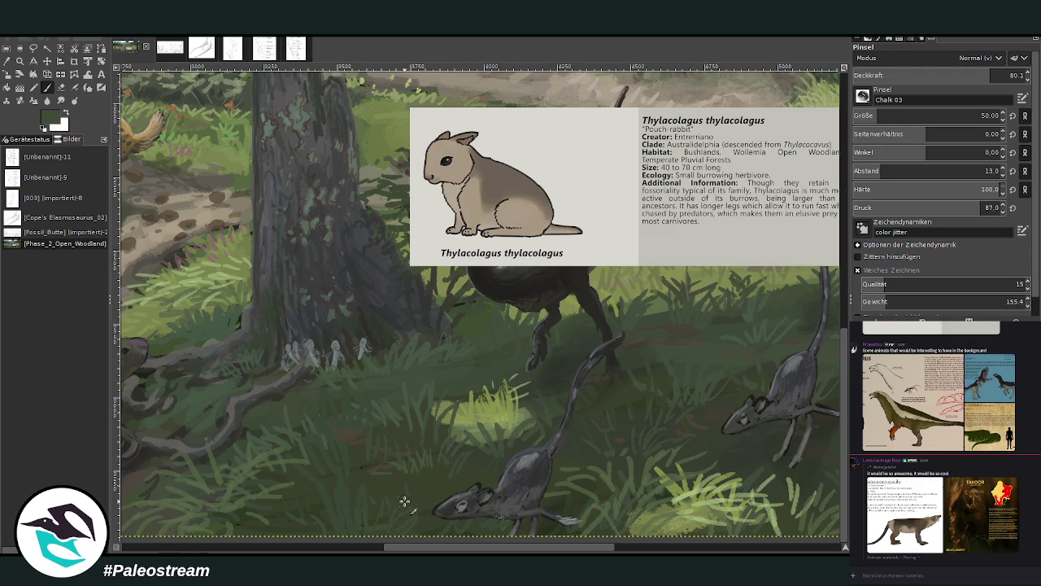
pyautogui.hscroll(5, 516, 468)
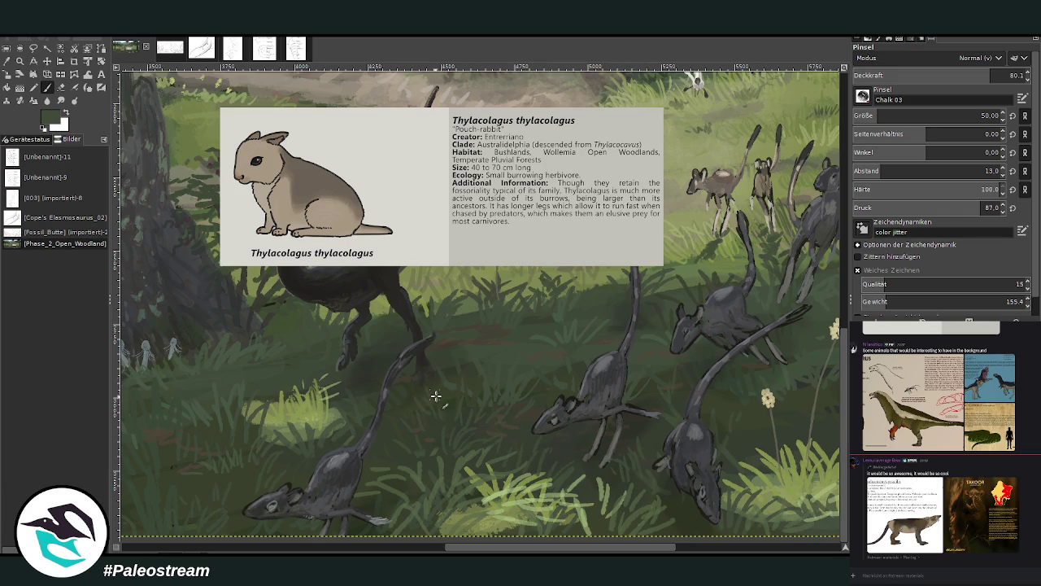
pyautogui.hscroll(-5, 421, 527)
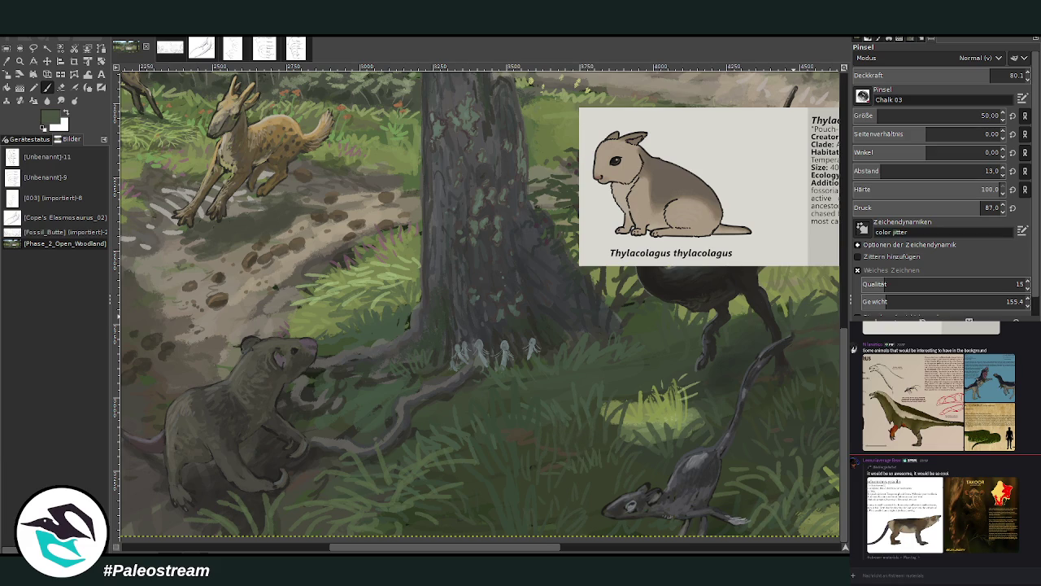
pyautogui.keyDown('ctrl'); pyautogui.click(825, 320); pyautogui.keyUp('ctrl')
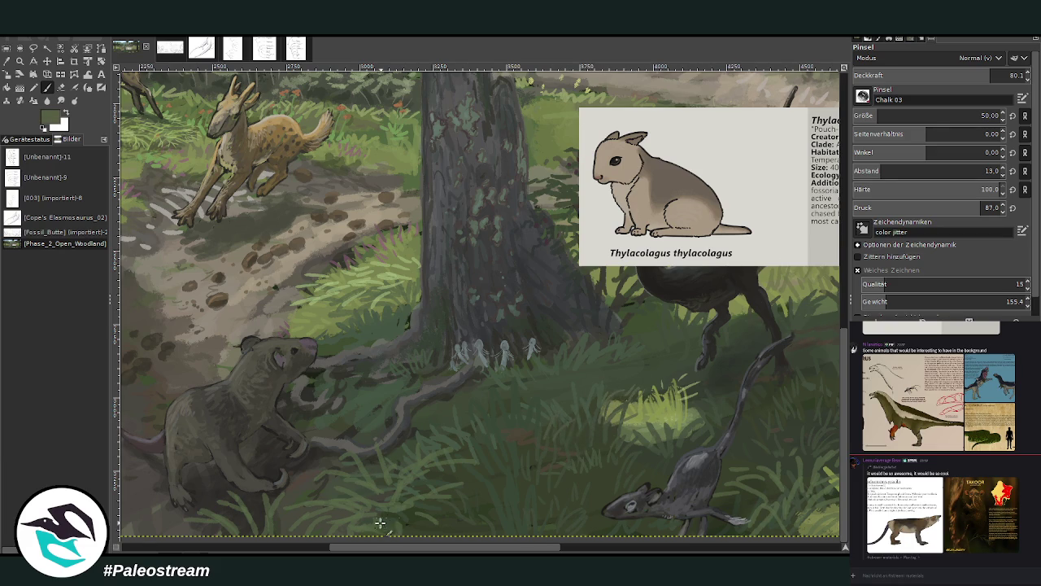
pyautogui.moveTo(462, 546); pyautogui.dragTo(580, 549)
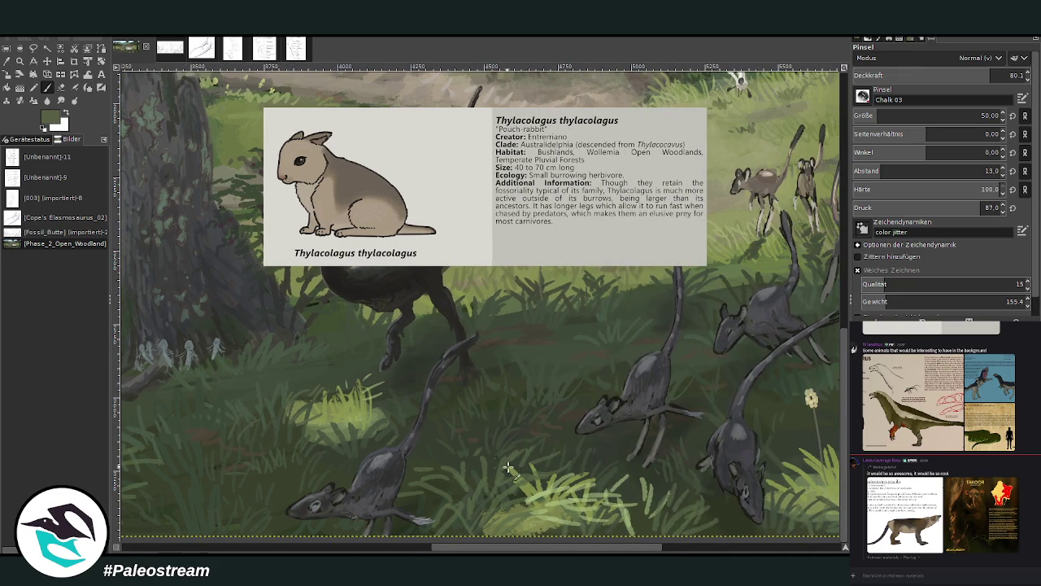
pyautogui.click(679, 550)
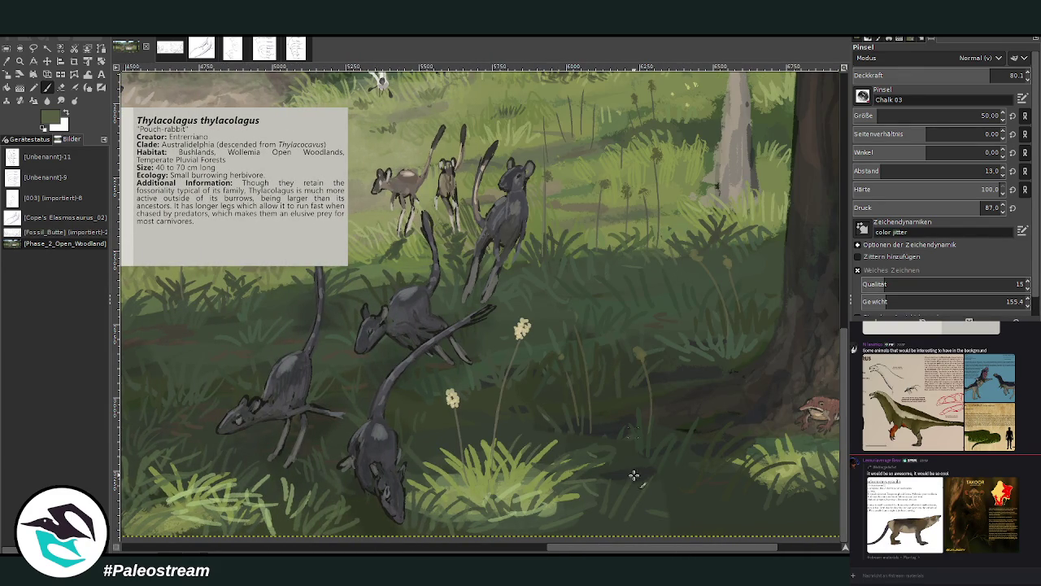
# View the lizard photo in chat, switch to the fossil materials channel, and fit the painting in the window.
pyautogui.hscroll(2, 644, 550)
pyautogui.hscroll(3, 644, 550)
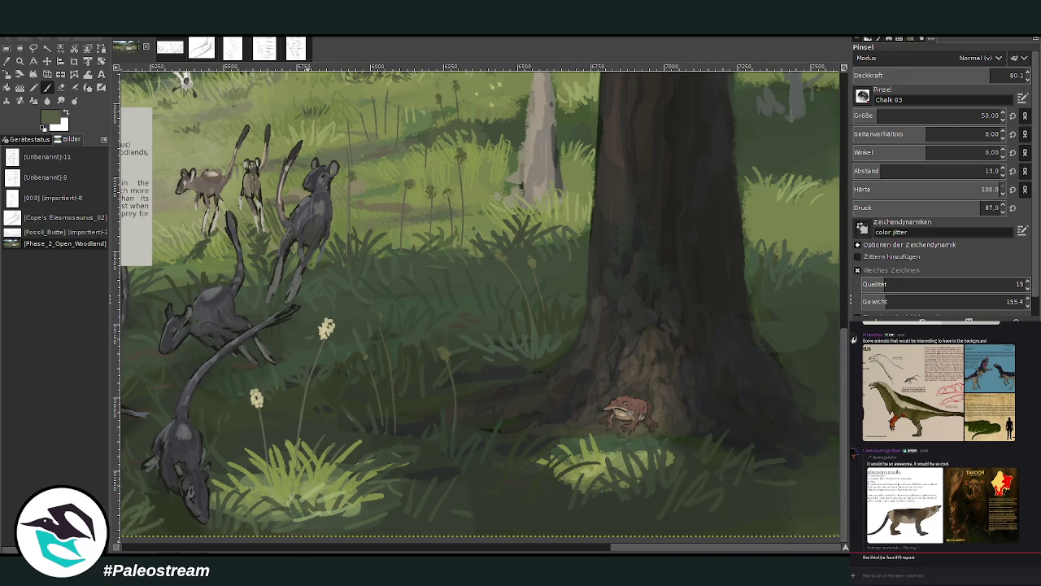
pyautogui.scroll(-5, 851, 523)
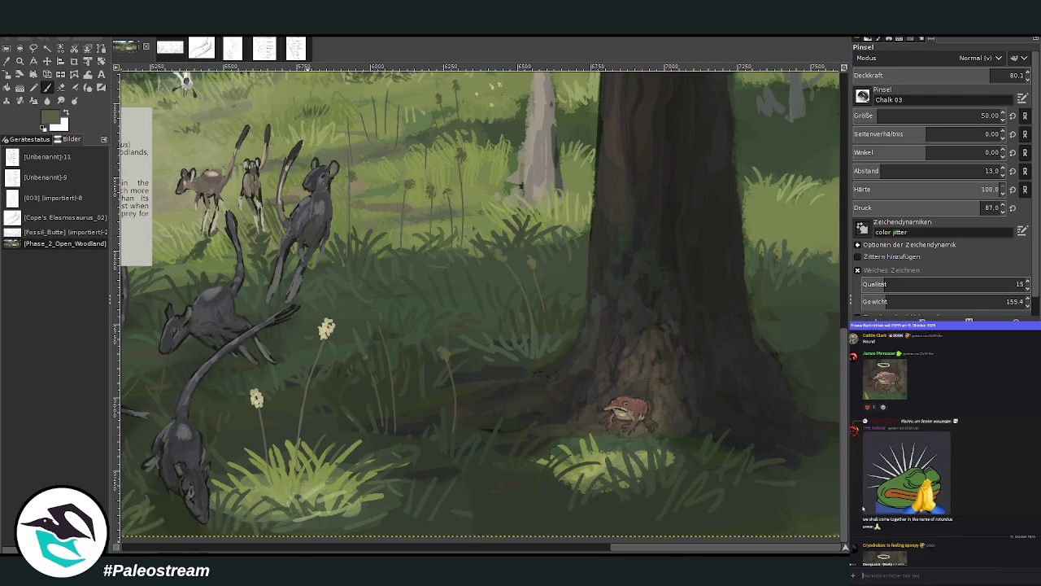
pyautogui.scroll(-5, 864, 511)
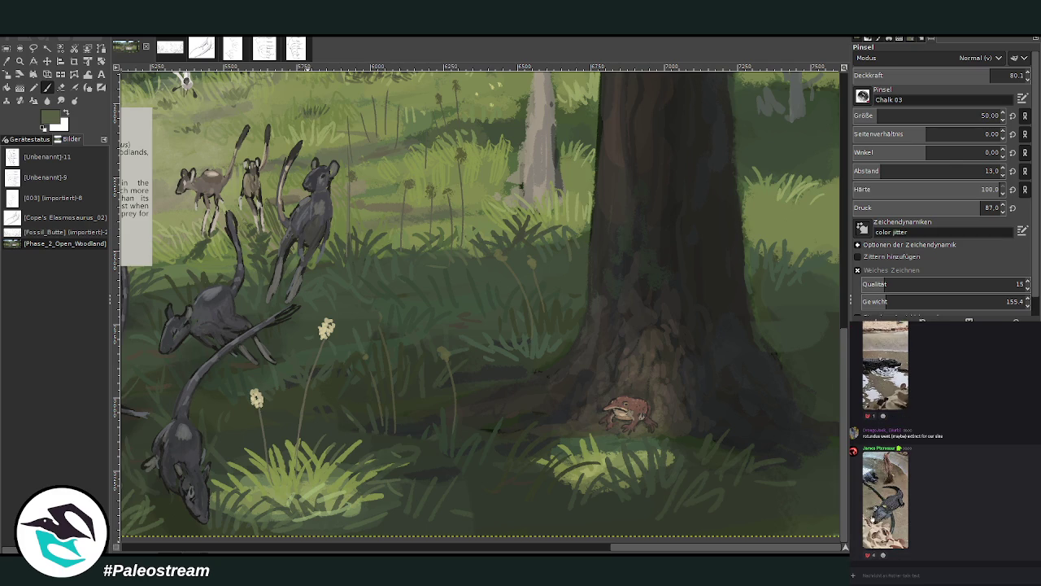
pyautogui.click(870, 521)
pyautogui.click(867, 523)
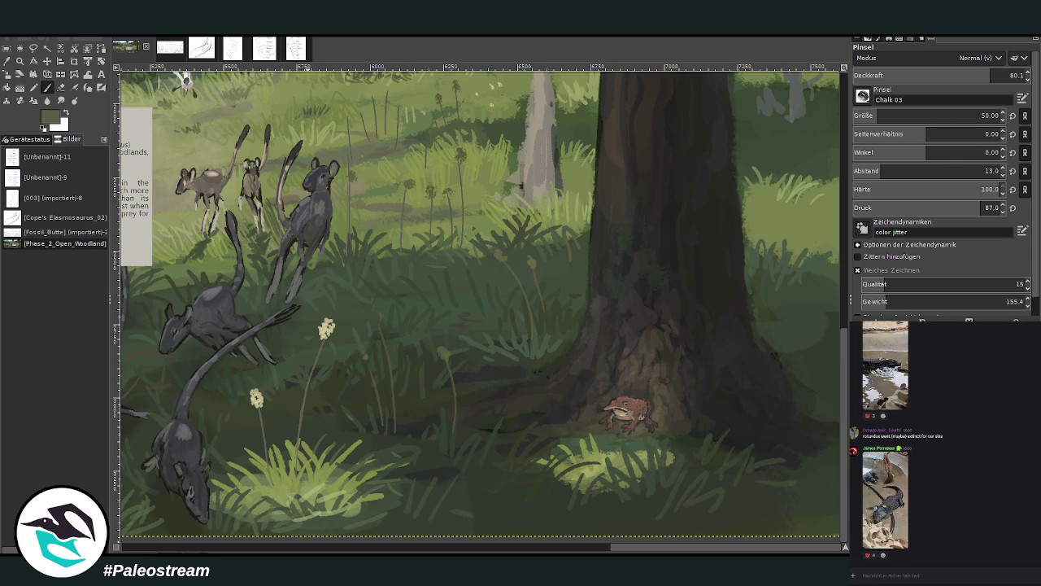
pyautogui.hotkey('alt', 'Down')
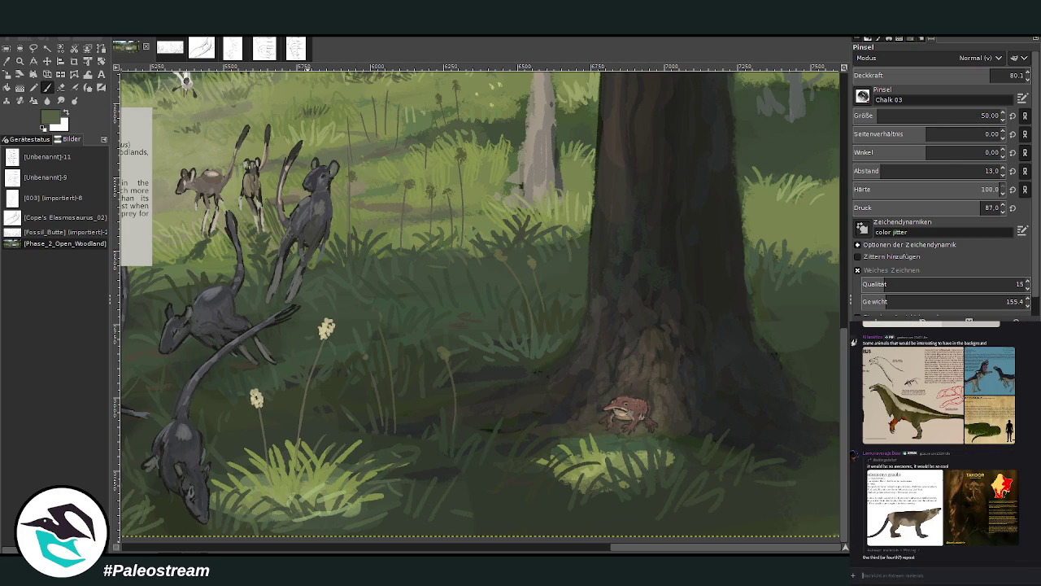
pyautogui.hotkey('shift', 'ctrl', 'j')
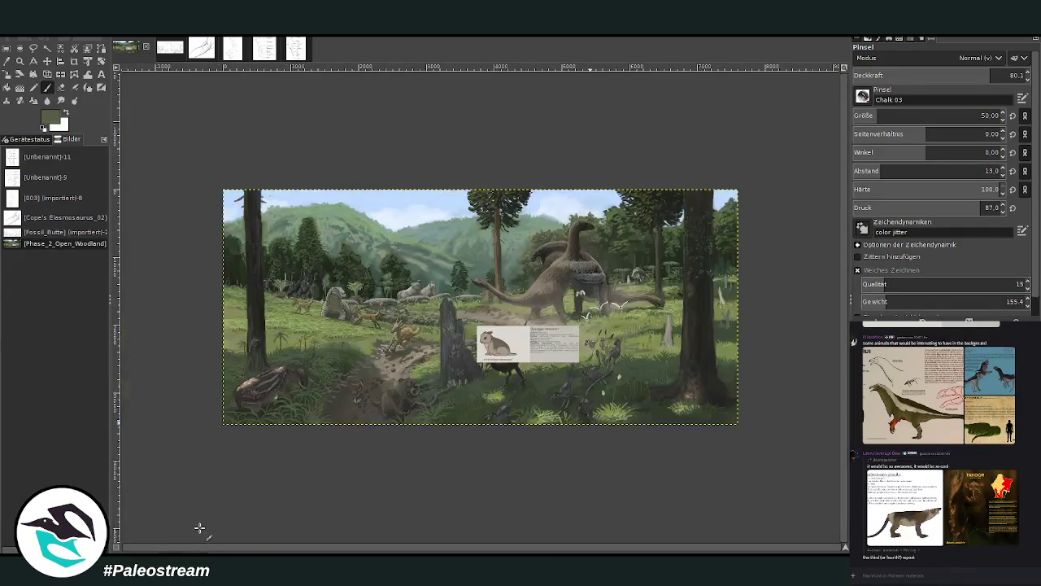
# Move the reference card up and left, then zoom in on it.
pyautogui.click(20, 61)
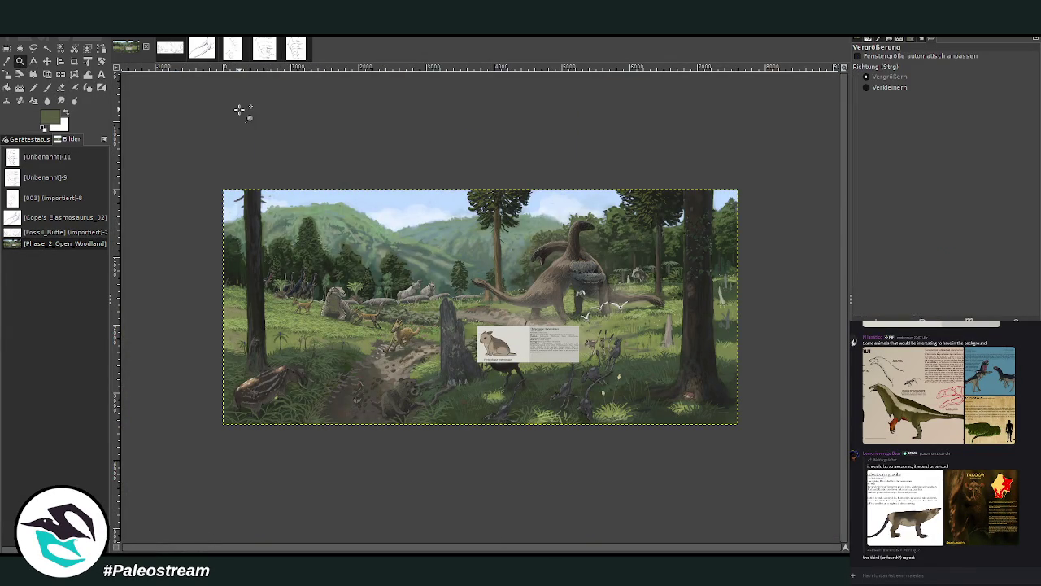
pyautogui.click(47, 61)
pyautogui.moveTo(417, 307); pyautogui.dragTo(398, 312)
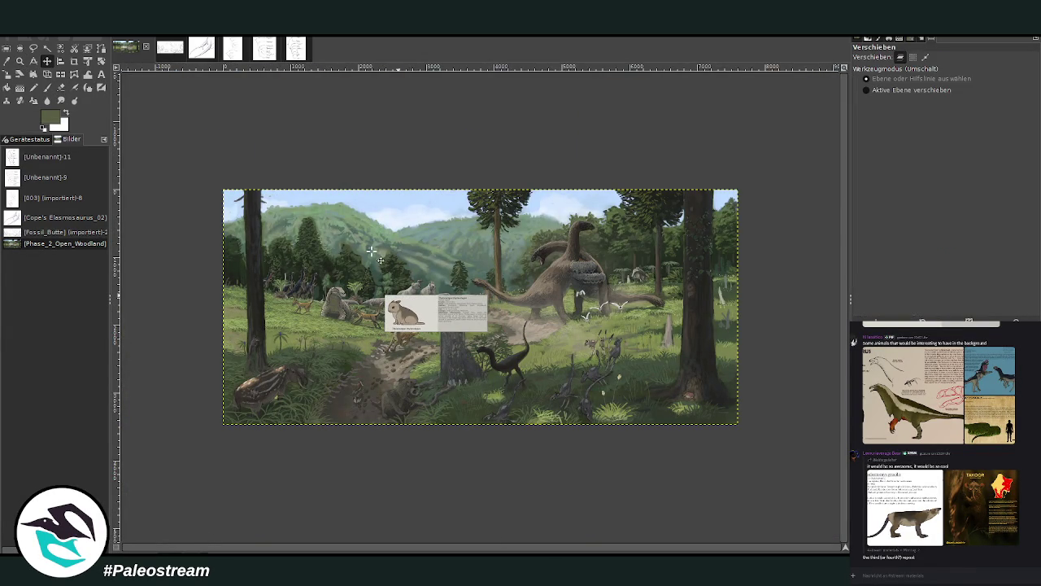
pyautogui.press('z')
pyautogui.click(305, 260)
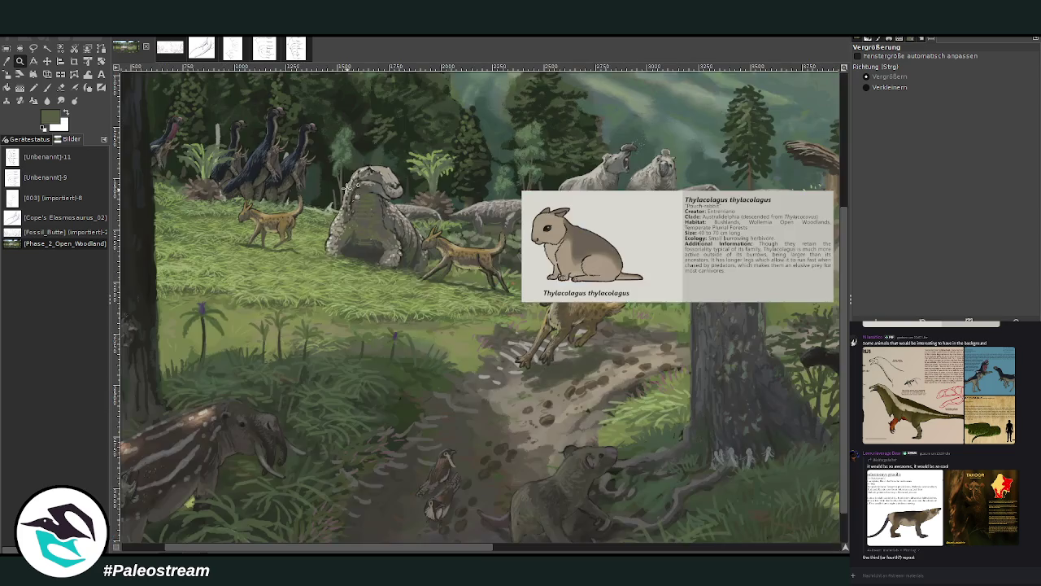
pyautogui.click(356, 199)
pyautogui.click(48, 61)
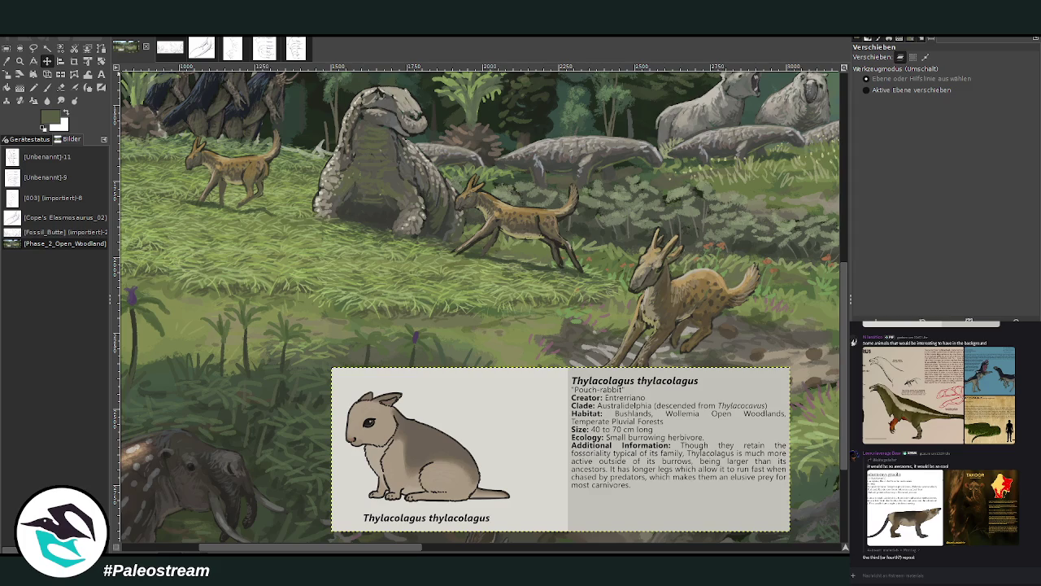
# Scale the reference card down to a smaller size and apply the change.
pyautogui.click(7, 74)
pyautogui.click(504, 457)
pyautogui.moveTo(504, 458)
pyautogui.mouseDown()
pyautogui.moveTo(421, 376)
pyautogui.moveTo(423, 356)
pyautogui.mouseUp()
pyautogui.click(798, 150)
pyautogui.hotkey('shift', 'c')
pyautogui.hotkey('shift', 's')
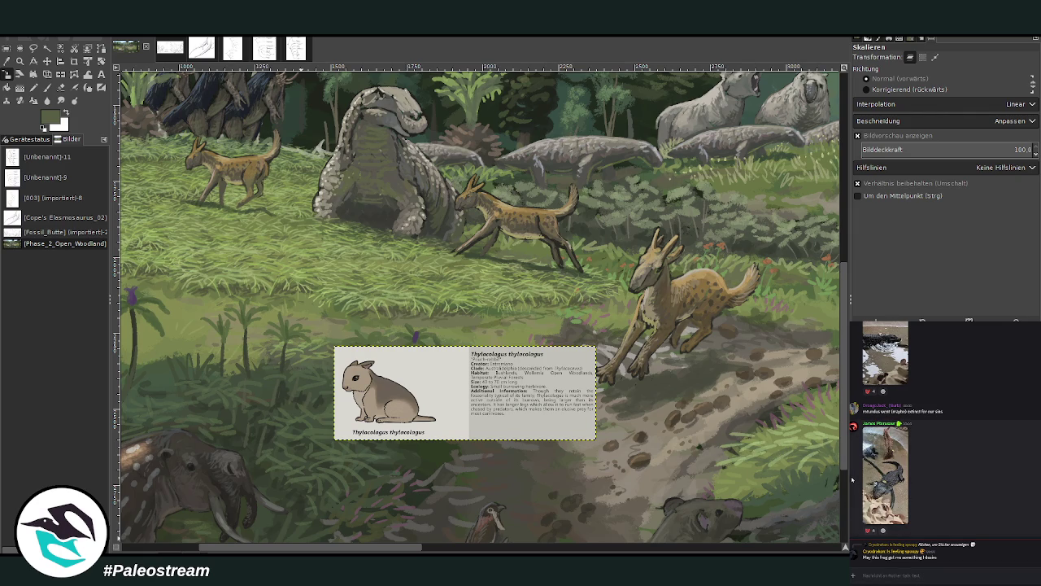
pyautogui.click(928, 511)
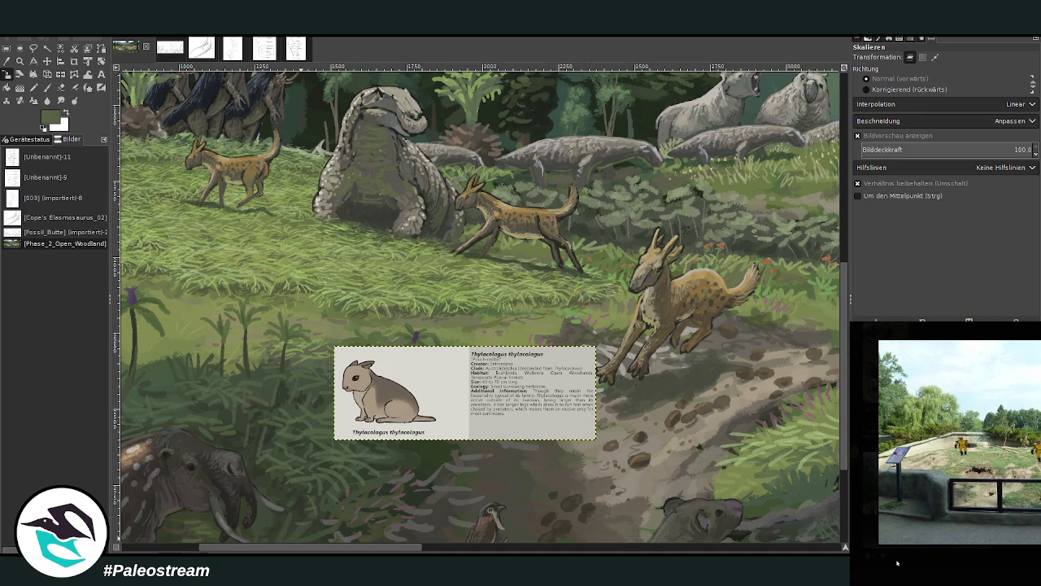
pyautogui.click(898, 562)
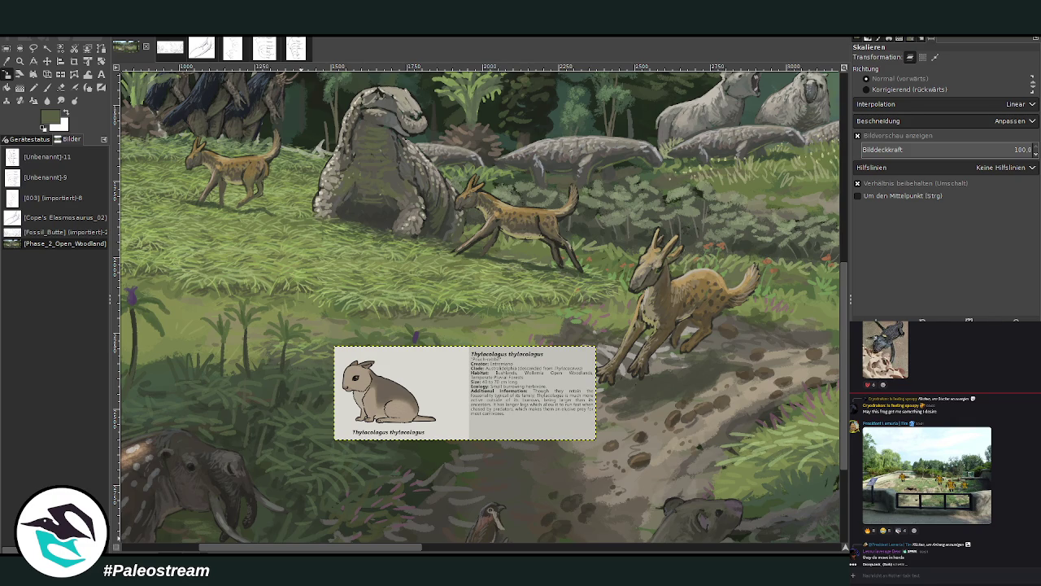
pyautogui.moveTo(936, 447); pyautogui.dragTo(934, 570)
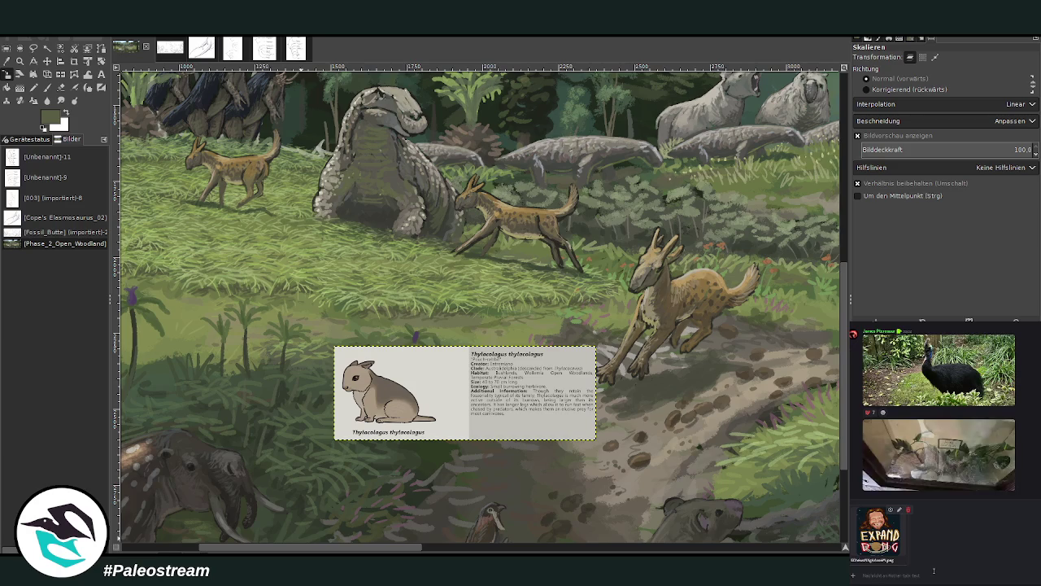
pyautogui.press('Return')
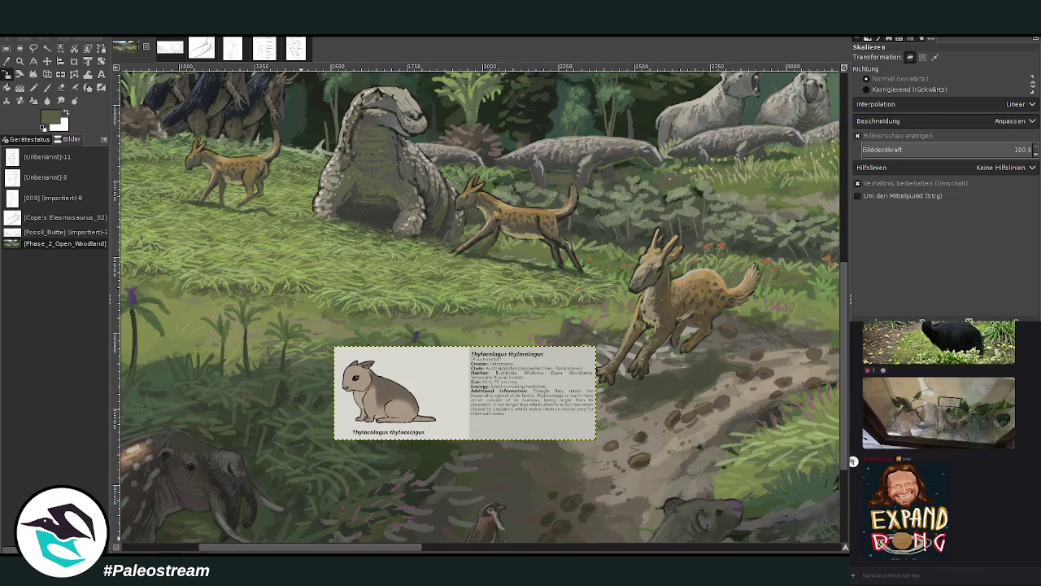
pyautogui.hotkey('alt', 'Tab')
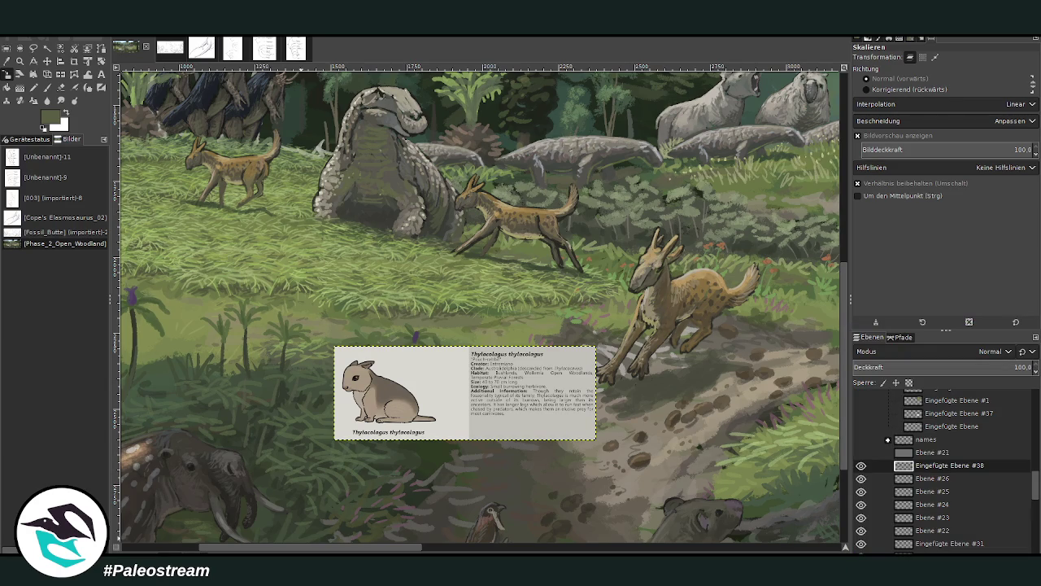
pyautogui.hotkey('alt', 'Tab')
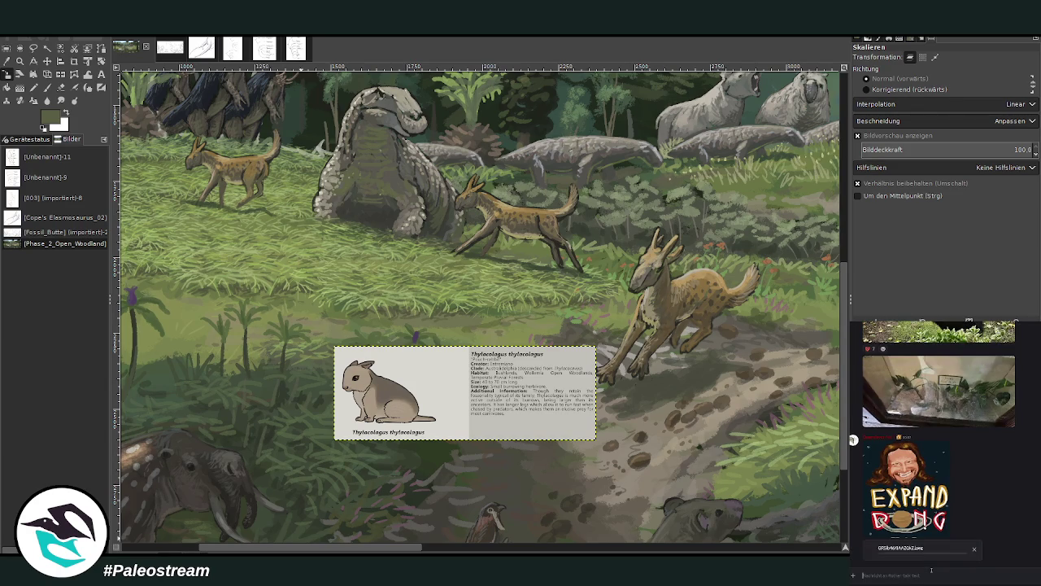
pyautogui.press('Return')
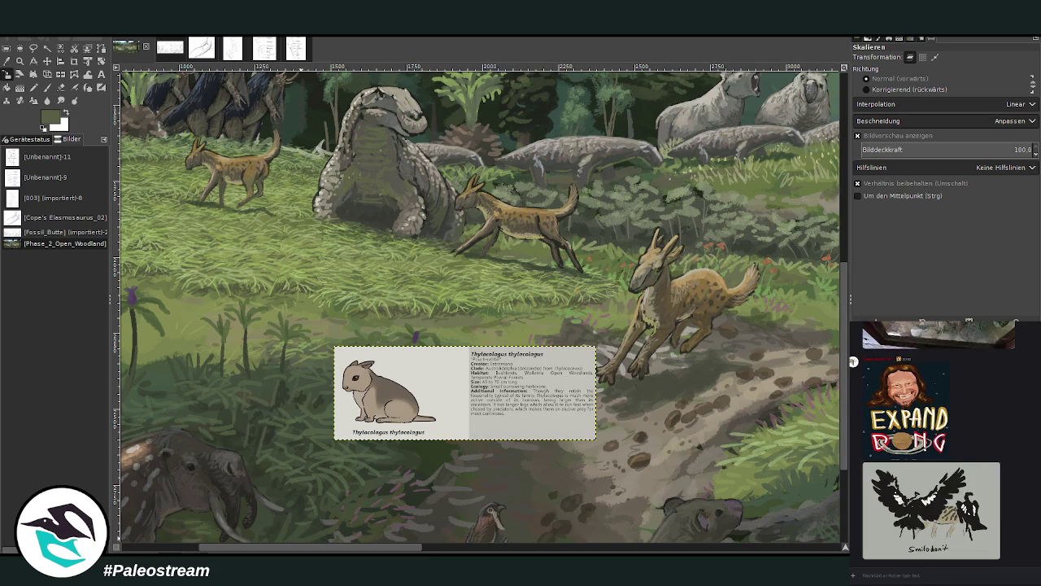
pyautogui.hotkey('alt', 'Tab')
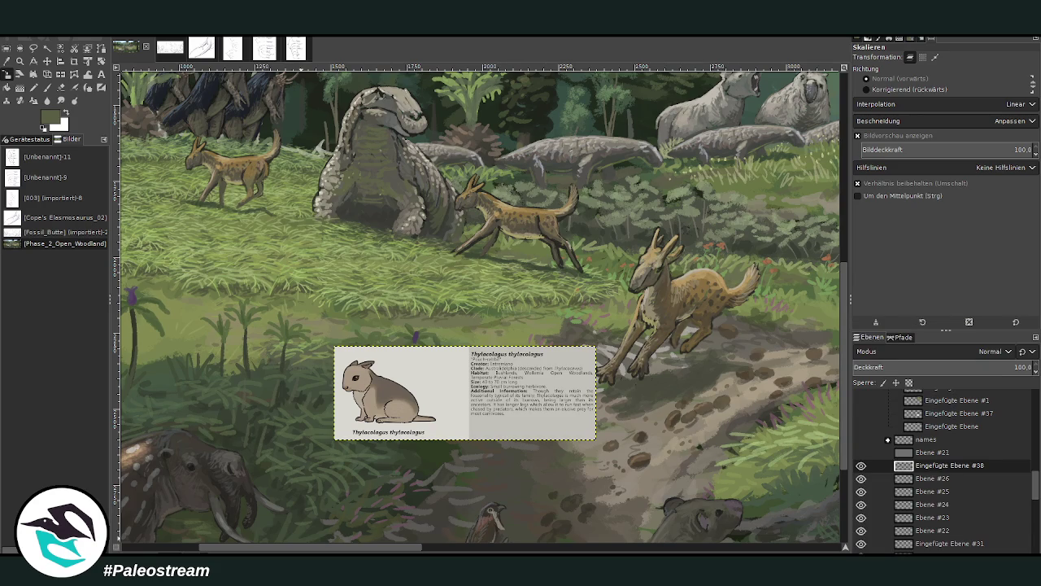
pyautogui.hotkey('alt', 'Tab')
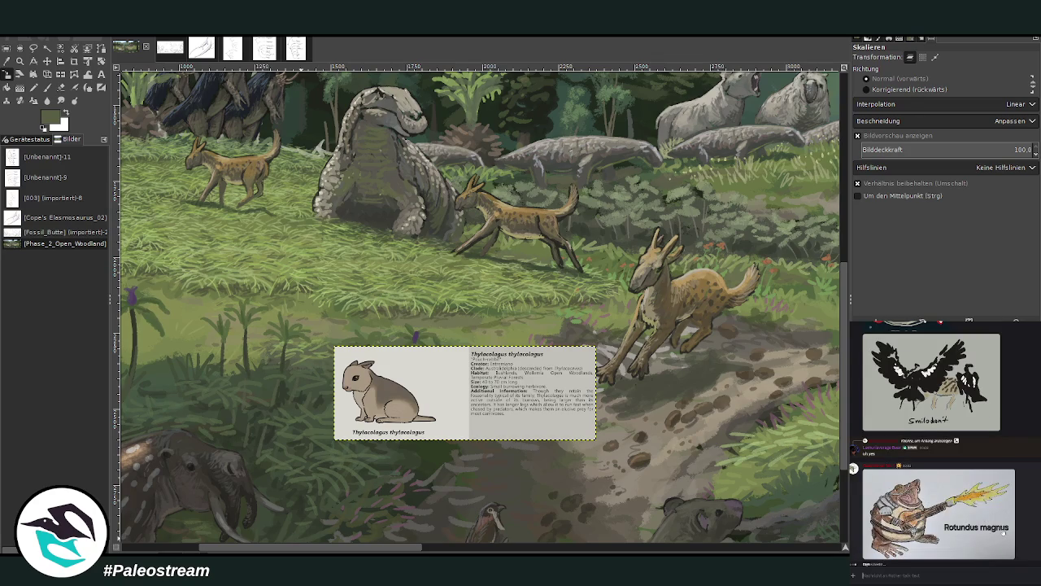
pyautogui.hotkey('alt', 'Tab')
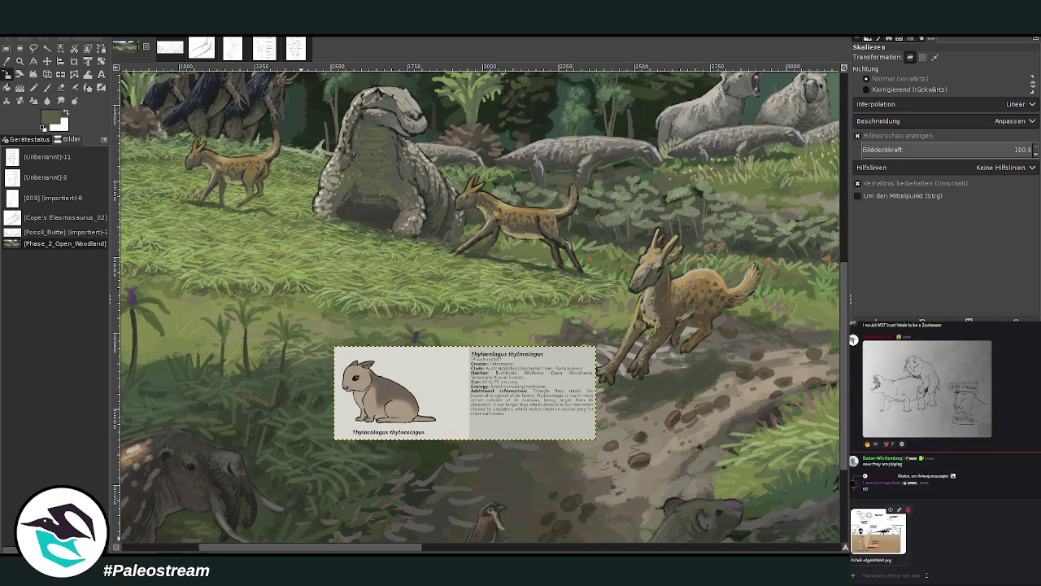
pyautogui.press('Return')
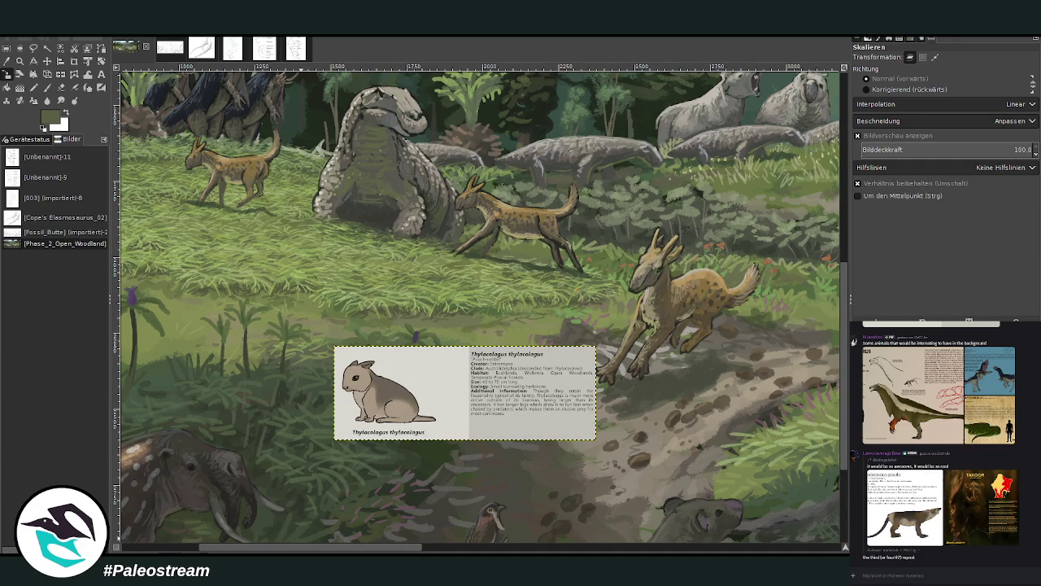
pyautogui.hotkey('shift', 'c')
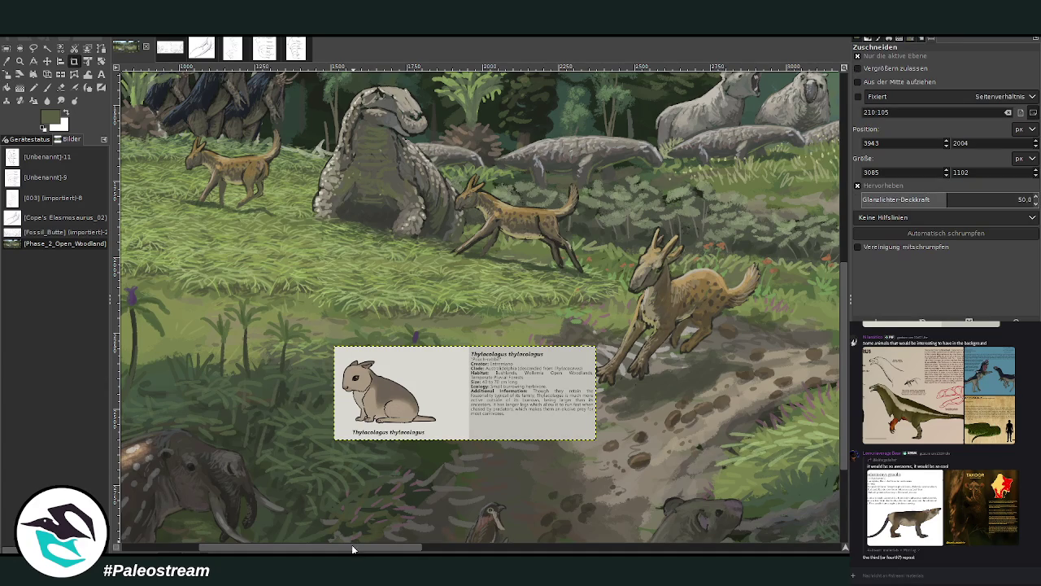
# Move the Thylacolagus card up-left over the grass and zoom in around it.
pyautogui.moveTo(351, 544); pyautogui.dragTo(311, 551)
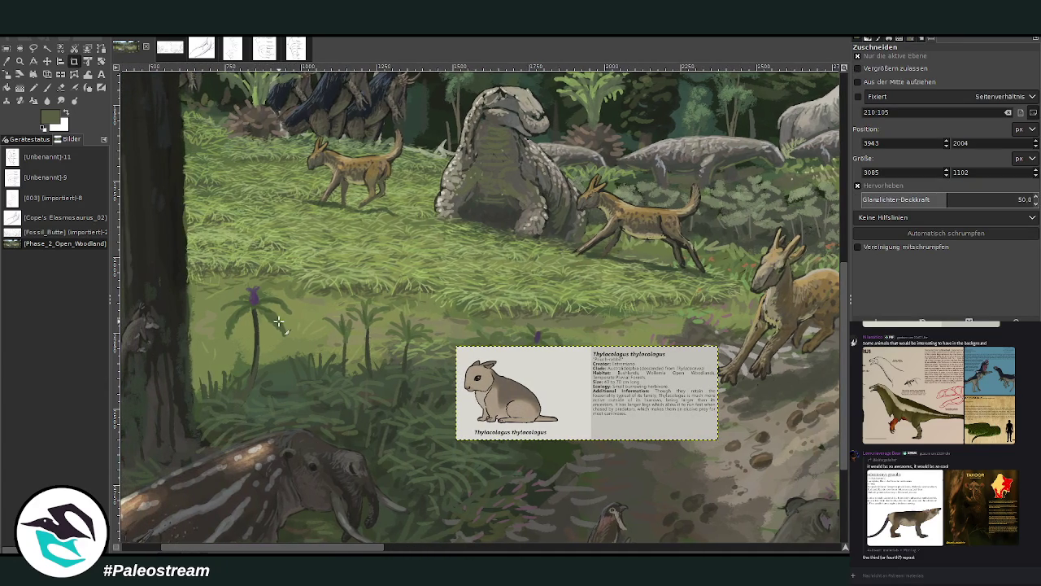
pyautogui.click(47, 61)
pyautogui.moveTo(487, 364); pyautogui.dragTo(391, 156)
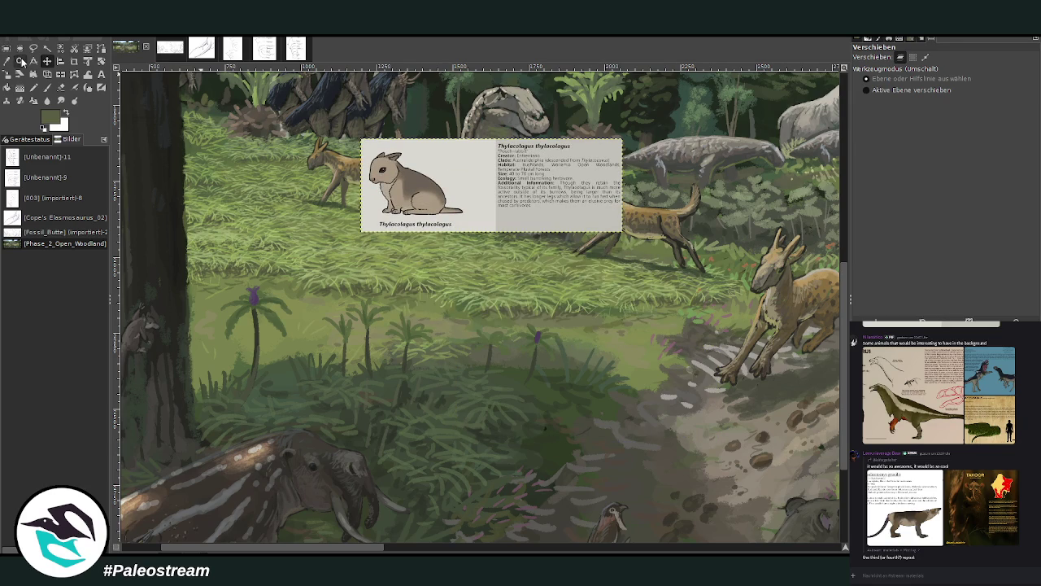
pyautogui.click(20, 61)
pyautogui.moveTo(194, 124); pyautogui.dragTo(667, 397)
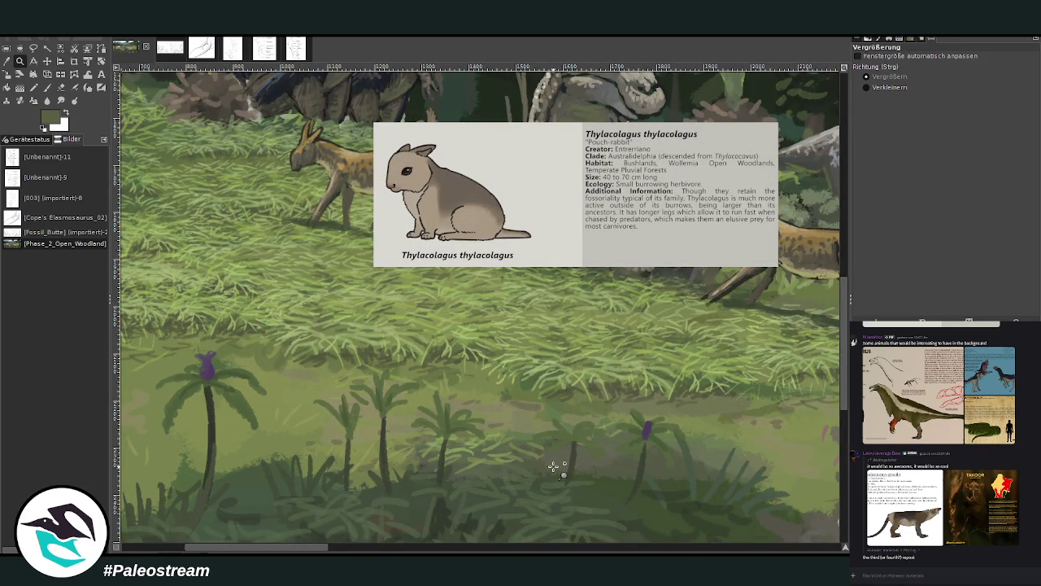
# Move the card down to the lower right, uncovering the animal behind it.
pyautogui.hotkey('shift', 's')
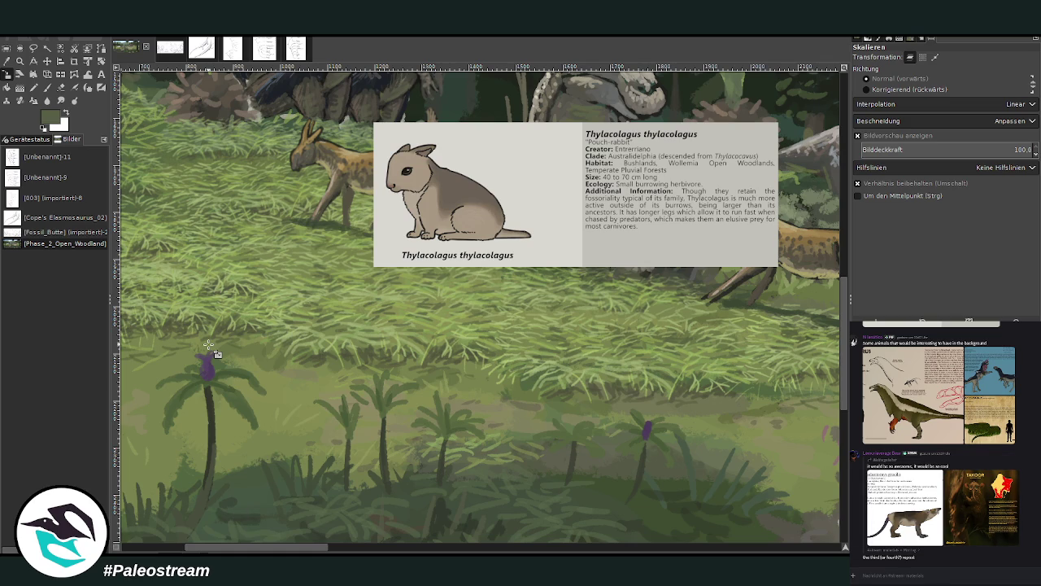
pyautogui.press('m')
pyautogui.moveTo(427, 183); pyautogui.dragTo(424, 410)
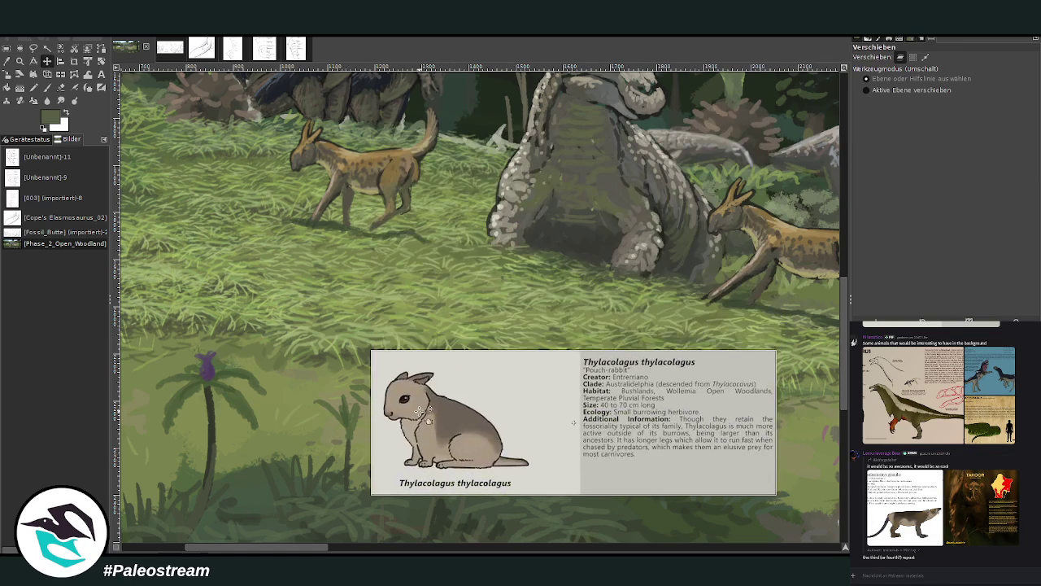
pyautogui.moveTo(279, 549); pyautogui.dragTo(257, 550)
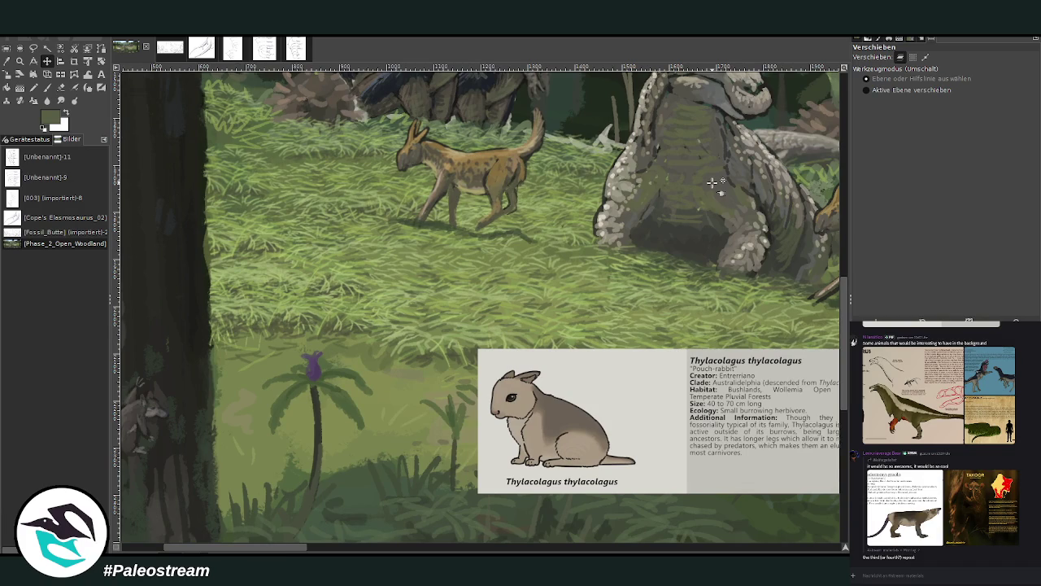
pyautogui.click(7, 61)
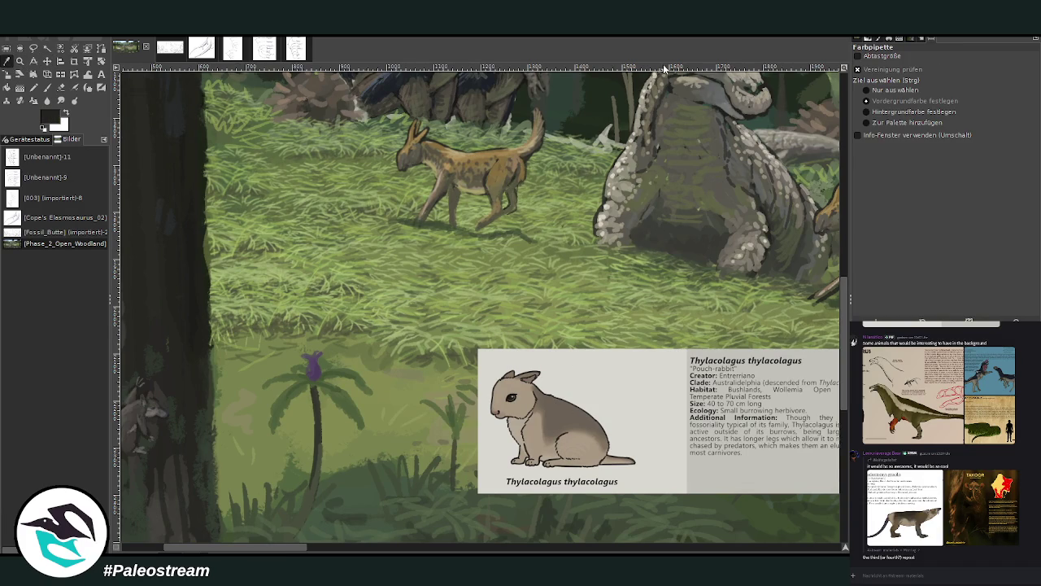
# Set the paintbrush size to 11, then to 27.
pyautogui.press('p')
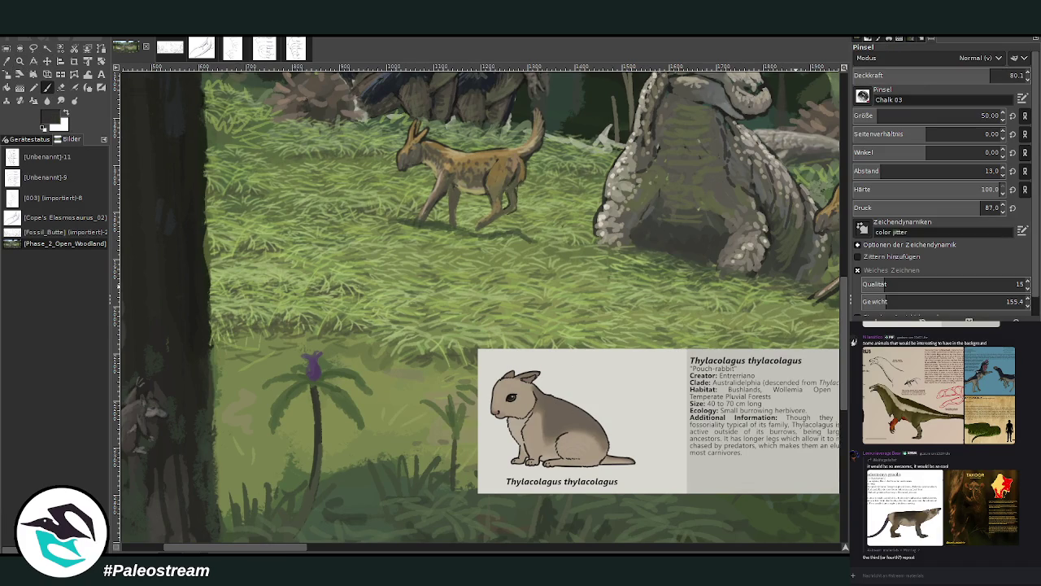
pyautogui.moveTo(997, 75); pyautogui.dragTo(1002, 75)
pyautogui.click(988, 116)
pyautogui.write('11')
pyautogui.click(870, 116)
pyautogui.click(997, 75)
# Sketch the first two small pouch-rabbit outlines in the grass, zooming in on the area.
pyautogui.moveTo(381, 241); pyautogui.dragTo(368, 248)
pyautogui.moveTo(383, 247); pyautogui.dragTo(362, 237)
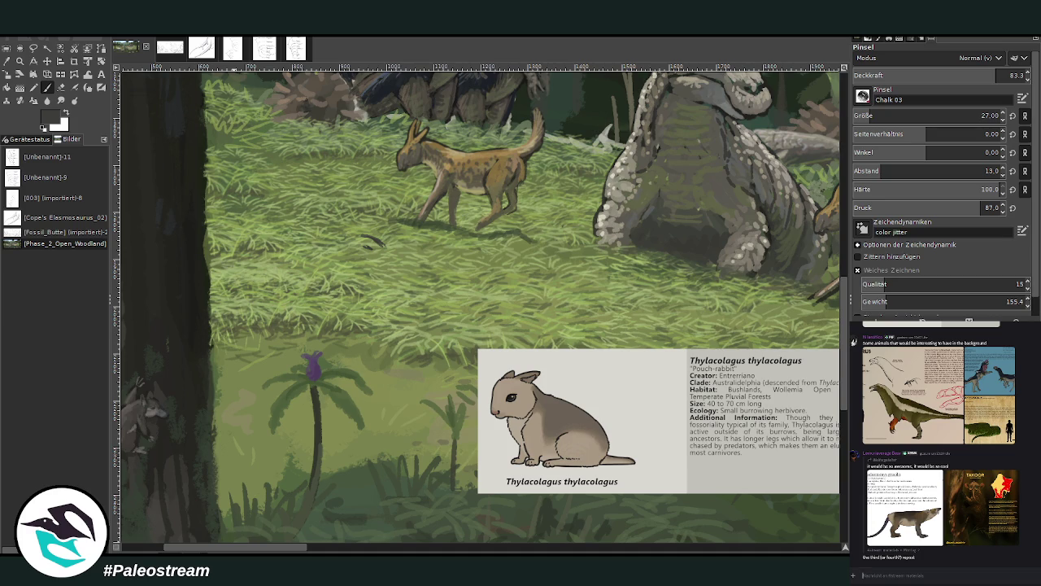
pyautogui.moveTo(1040, 528); pyautogui.dragTo(926, 576)
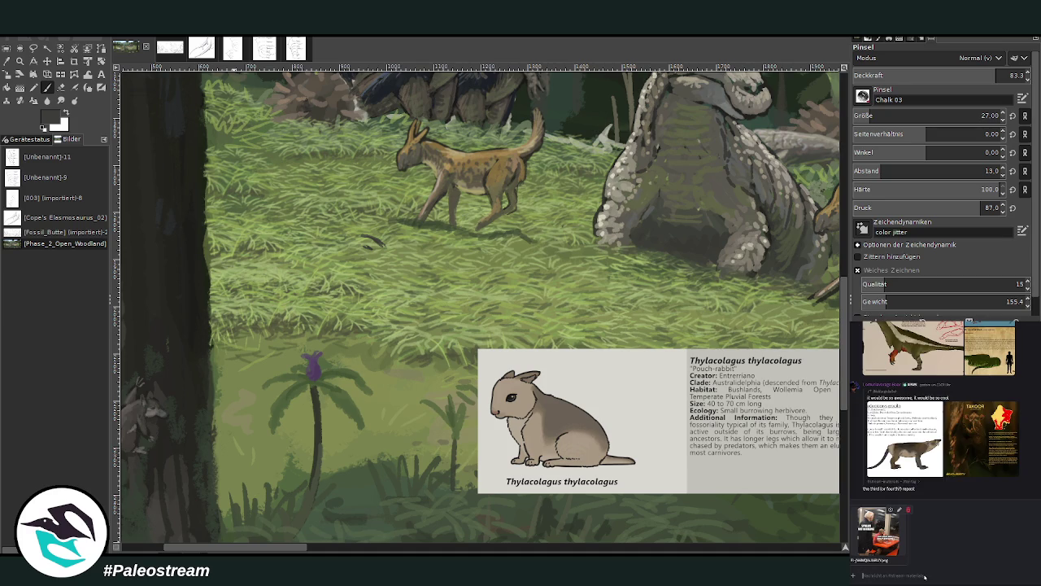
pyautogui.press('Return')
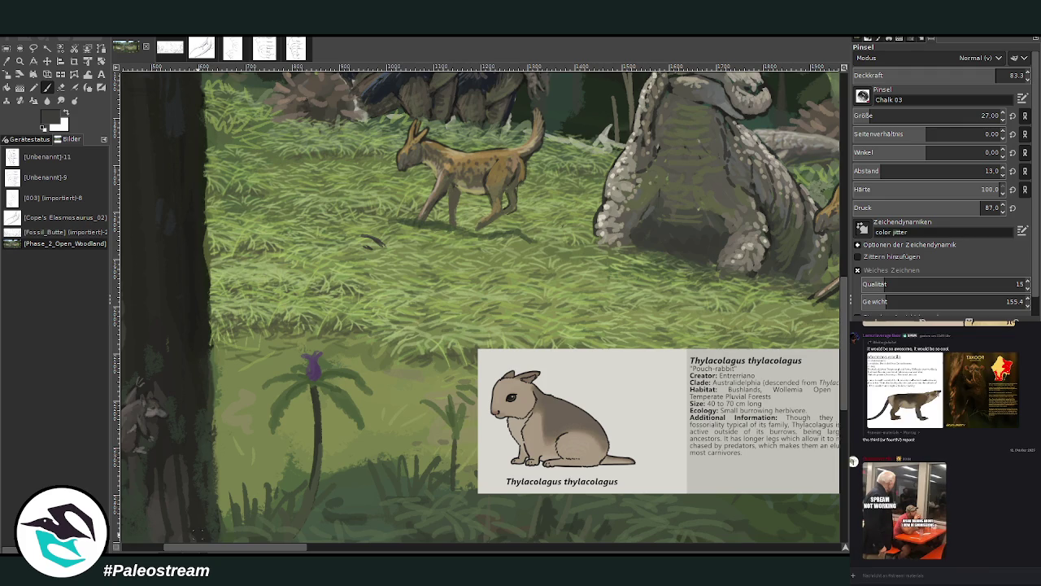
pyautogui.press('z')
pyautogui.moveTo(265, 132); pyautogui.dragTo(668, 512)
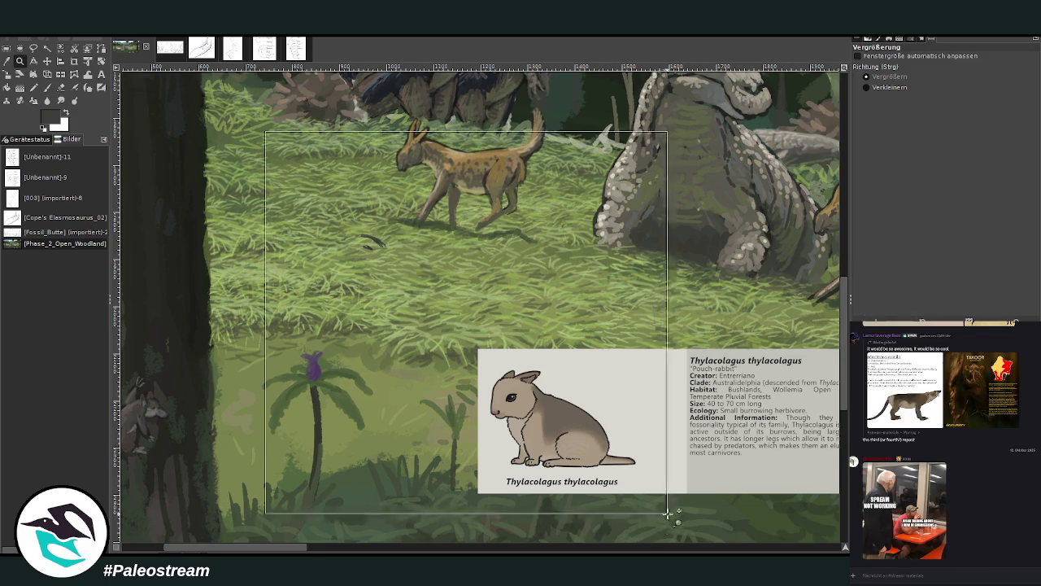
pyautogui.press('p')
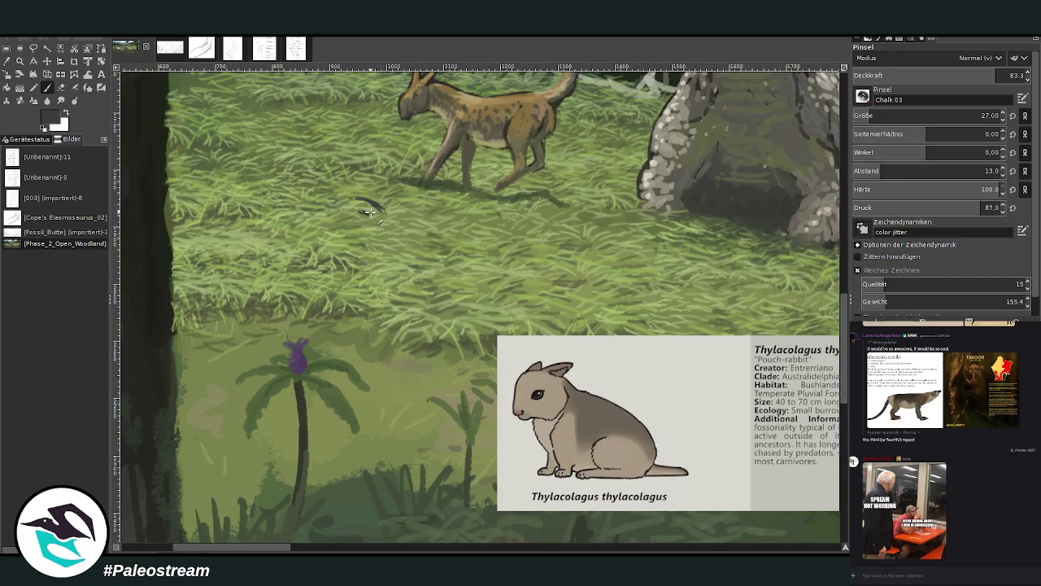
pyautogui.moveTo(371, 204)
pyautogui.mouseDown()
pyautogui.moveTo(388, 214)
pyautogui.moveTo(360, 211)
pyautogui.mouseUp()
pyautogui.moveTo(360, 212); pyautogui.dragTo(346, 194)
pyautogui.moveTo(436, 220)
pyautogui.mouseDown()
pyautogui.moveTo(492, 214)
pyautogui.moveTo(437, 221)
pyautogui.mouseUp()
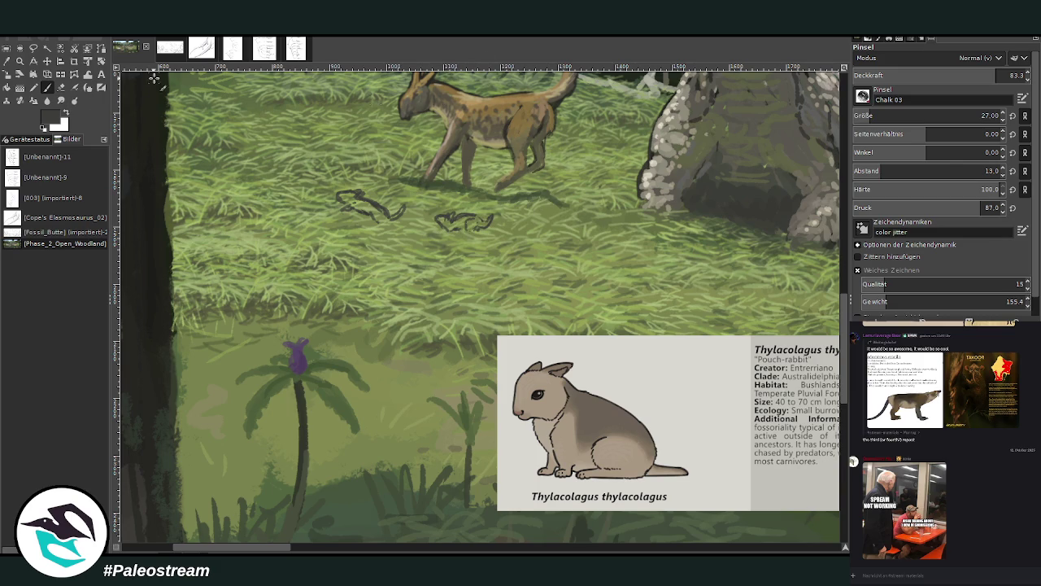
# Sketch a third pouch-rabbit with its body outline and detail strokes.
pyautogui.moveTo(262, 204); pyautogui.dragTo(275, 218)
pyautogui.moveTo(259, 209)
pyautogui.mouseDown()
pyautogui.moveTo(262, 227)
pyautogui.moveTo(257, 191)
pyautogui.moveTo(275, 214)
pyautogui.mouseUp()
pyautogui.moveTo(279, 205)
pyautogui.mouseDown()
pyautogui.moveTo(284, 224)
pyautogui.moveTo(272, 234)
pyautogui.mouseUp()
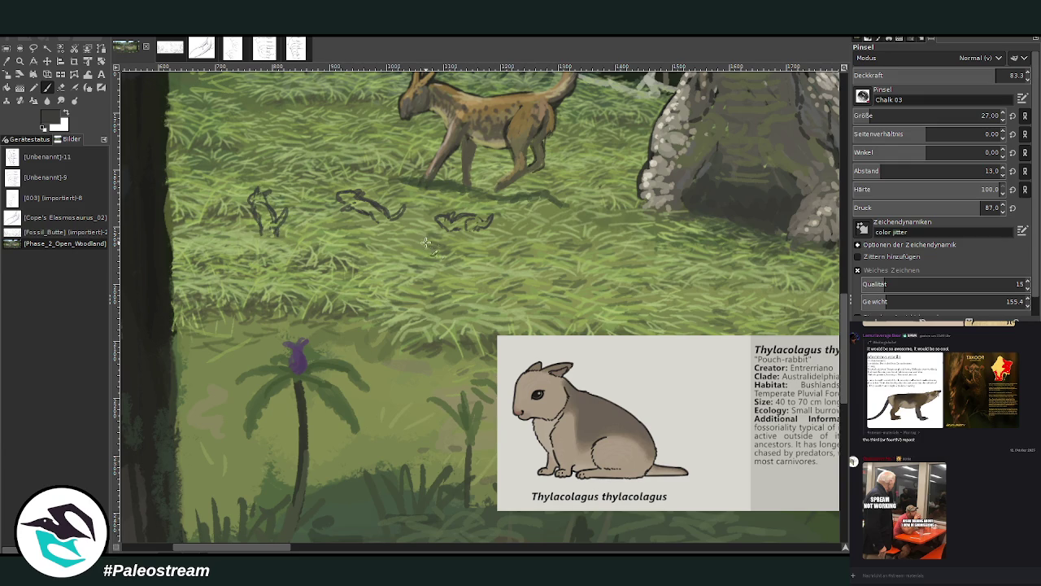
pyautogui.hscroll(3, 242, 550)
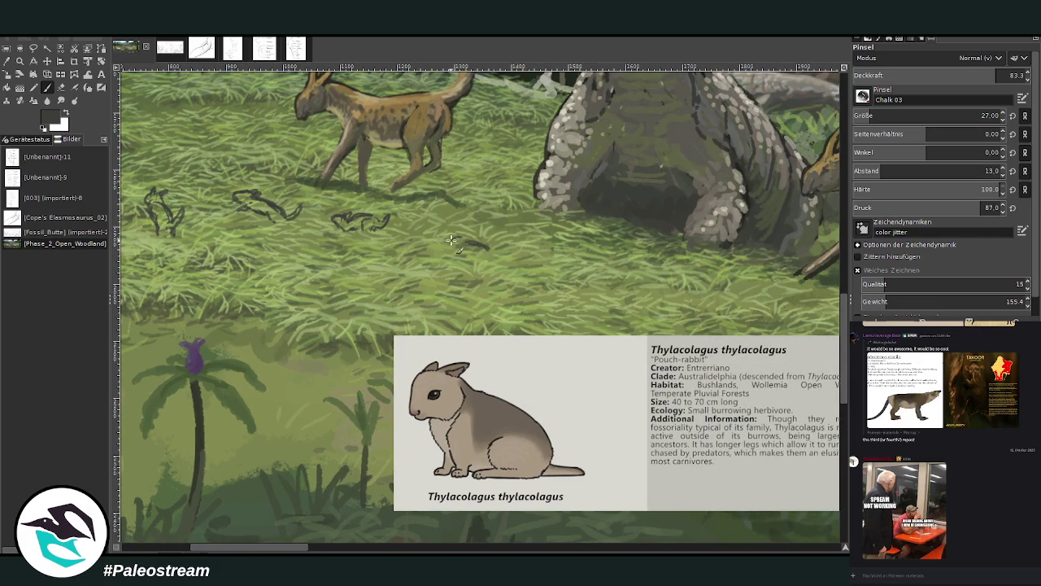
# Sketch a fourth pouch-rabbit, lower brush opacity to 81.1, and paint grey over the sketches.
pyautogui.moveTo(450, 241)
pyautogui.mouseDown()
pyautogui.moveTo(472, 236)
pyautogui.moveTo(499, 257)
pyautogui.mouseUp()
pyautogui.moveTo(964, 77); pyautogui.dragTo(960, 77)
pyautogui.moveTo(489, 250); pyautogui.dragTo(499, 264)
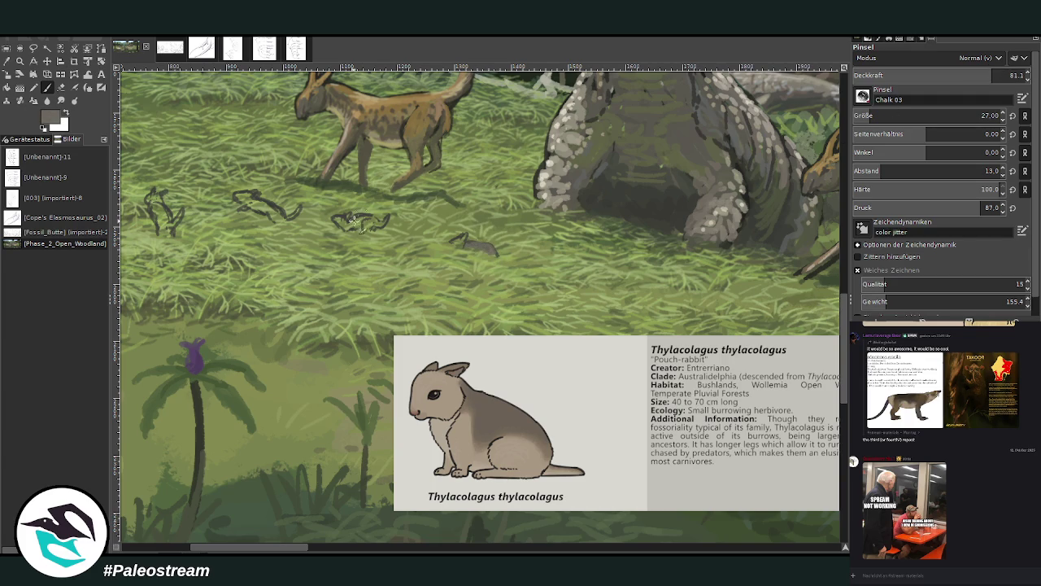
pyautogui.moveTo(349, 225); pyautogui.dragTo(381, 222)
pyautogui.hscroll(-3, 313, 365)
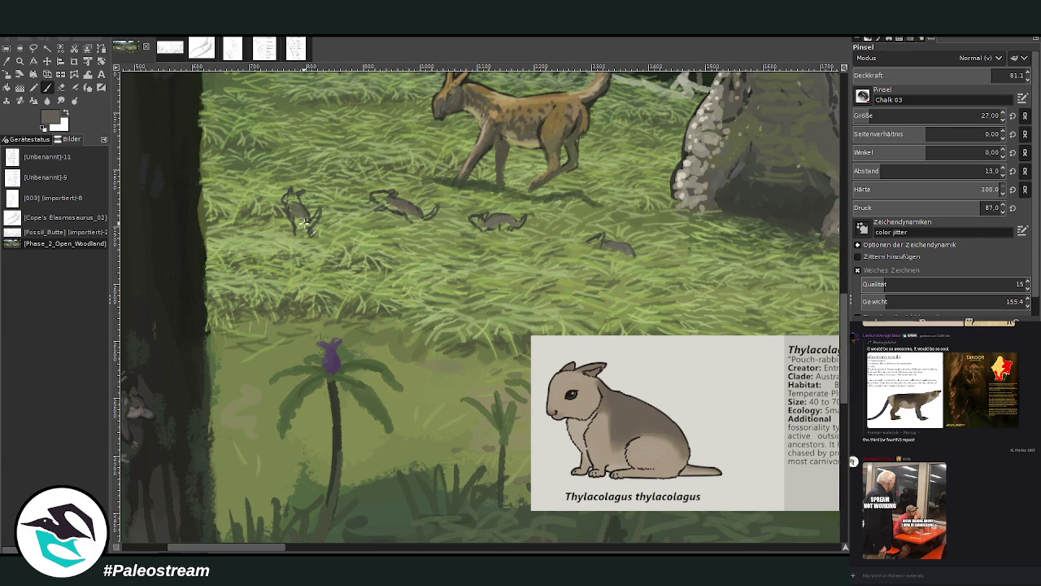
# Pick a light beige and paint tails on three of the pouch-rabbits.
pyautogui.keyDown('ctrl'); pyautogui.click(812, 285); pyautogui.keyUp('ctrl')
pyautogui.moveTo(317, 210); pyautogui.dragTo(320, 227)
pyautogui.moveTo(439, 203); pyautogui.dragTo(431, 217)
pyautogui.moveTo(525, 214); pyautogui.dragTo(511, 226)
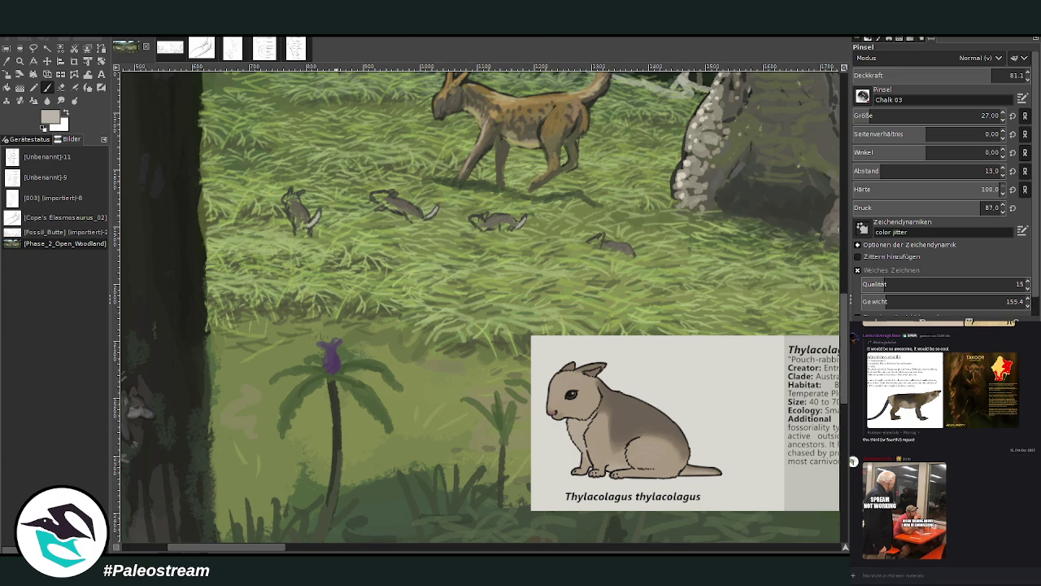
pyautogui.scroll(-3, 899, 456)
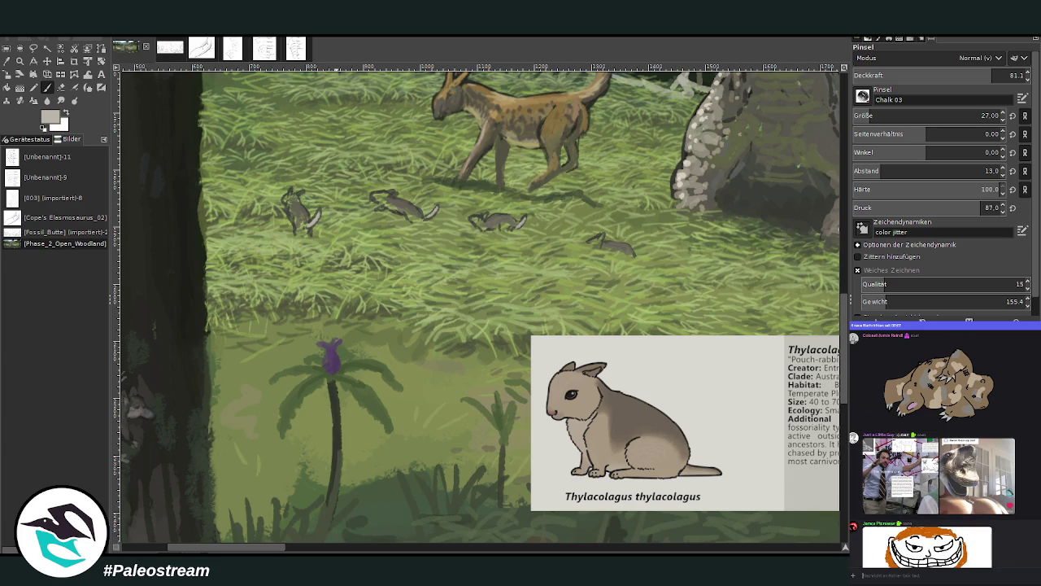
pyautogui.scroll(-2, 866, 488)
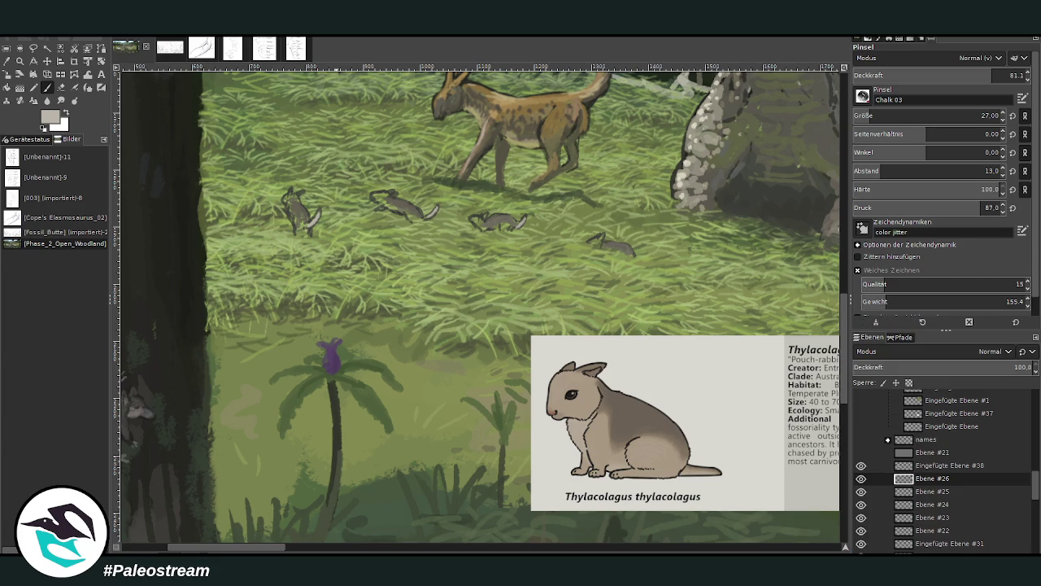
# Lighten the middle pouch-rabbit's head and body, and define another pouch-rabbit's head.
pyautogui.press('o')
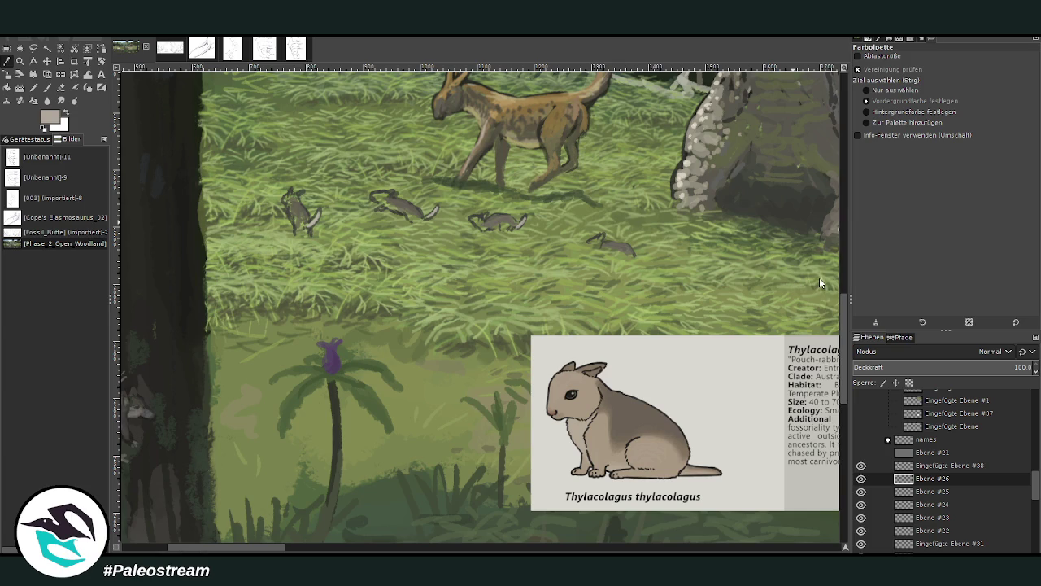
pyautogui.press('p')
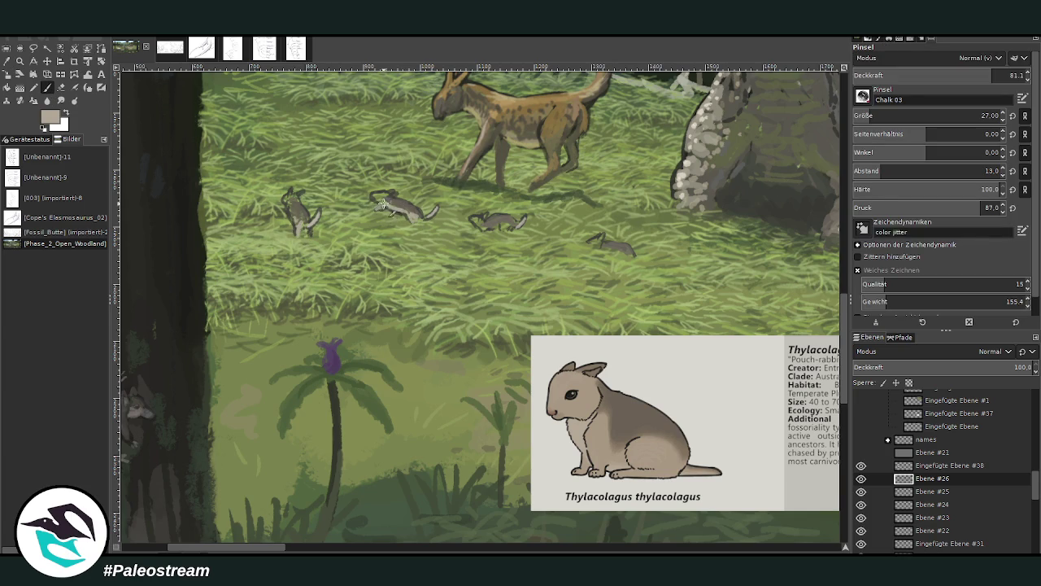
pyautogui.moveTo(380, 202); pyautogui.dragTo(389, 193)
pyautogui.moveTo(474, 218); pyautogui.dragTo(502, 219)
pyautogui.moveTo(592, 241); pyautogui.dragTo(604, 244)
# Sample grass greens and light beige from the painting, then lighten the left pouch-rabbit's head.
pyautogui.press('o')
pyautogui.click(471, 179)
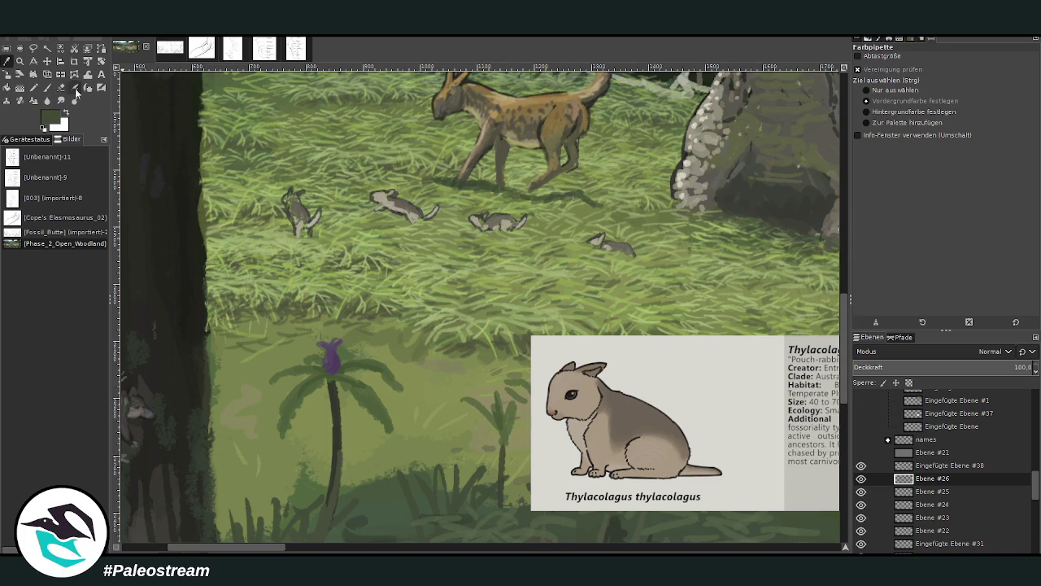
pyautogui.press('p')
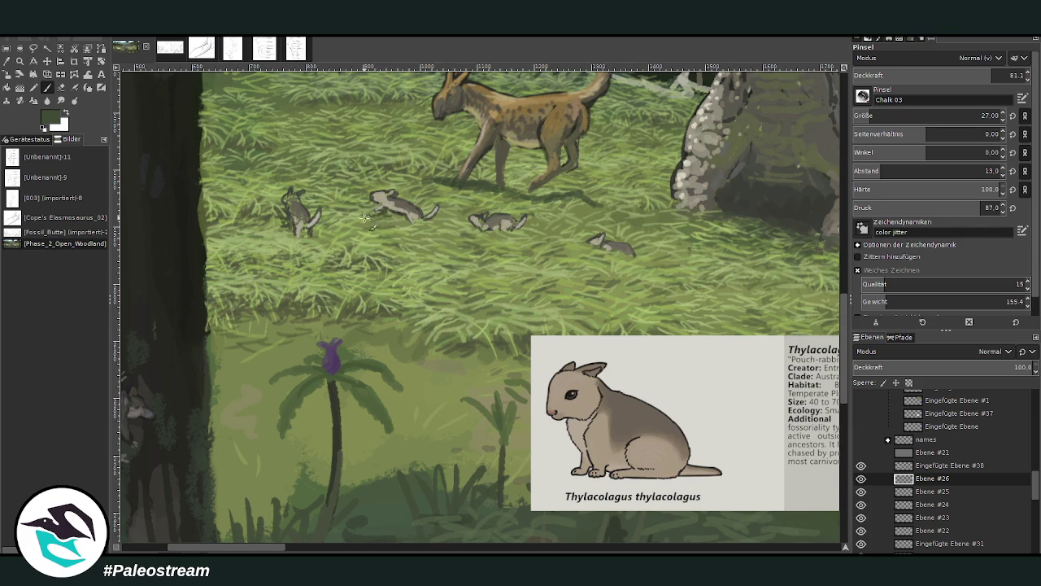
pyautogui.keyDown('ctrl'); pyautogui.click(822, 314); pyautogui.keyUp('ctrl')
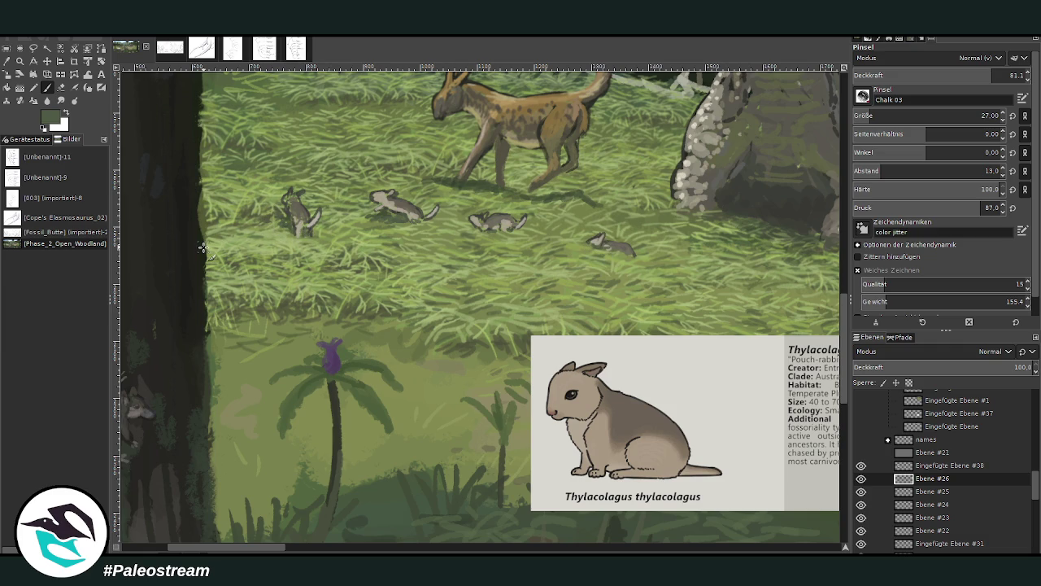
pyautogui.press('o')
pyautogui.click(387, 197)
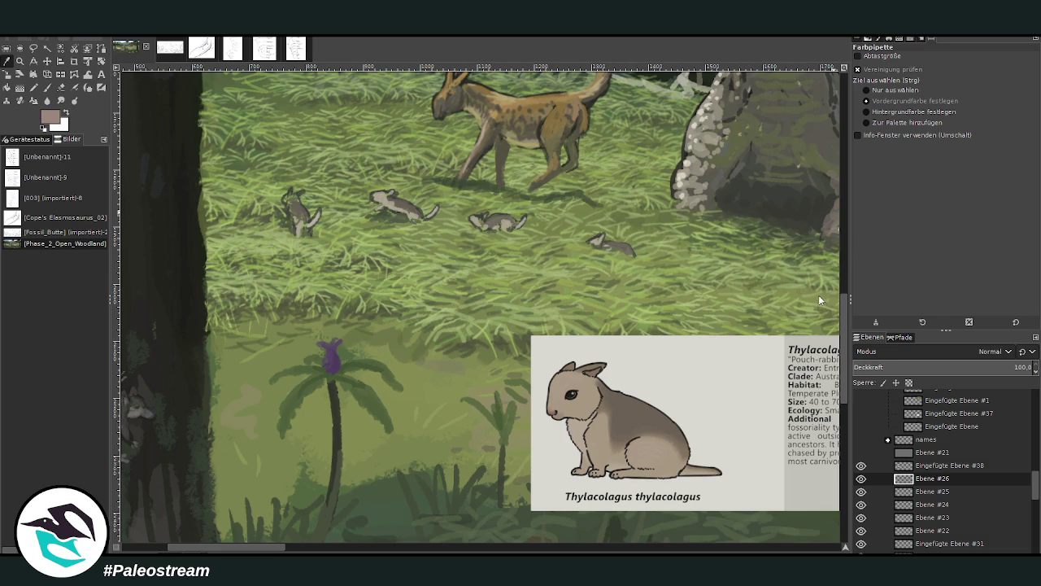
pyautogui.click(46, 88)
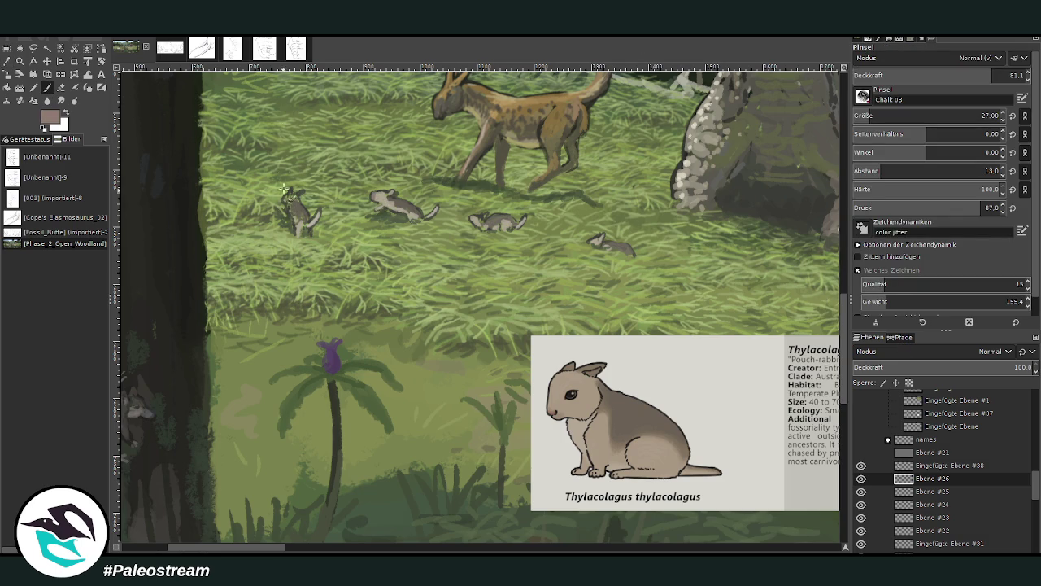
pyautogui.press('o')
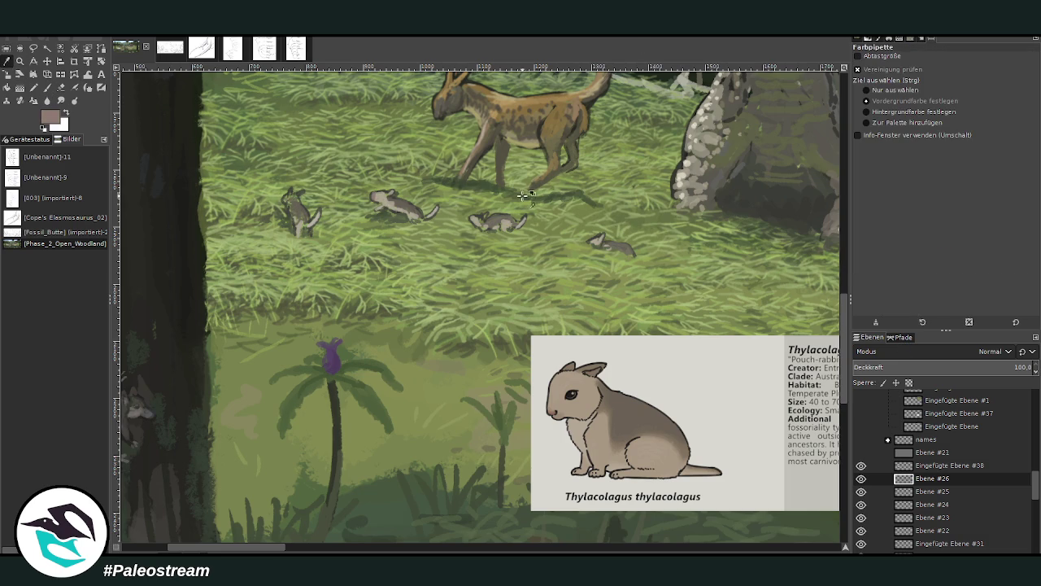
pyautogui.click(500, 221)
pyautogui.press('p')
pyautogui.moveTo(286, 198); pyautogui.dragTo(293, 200)
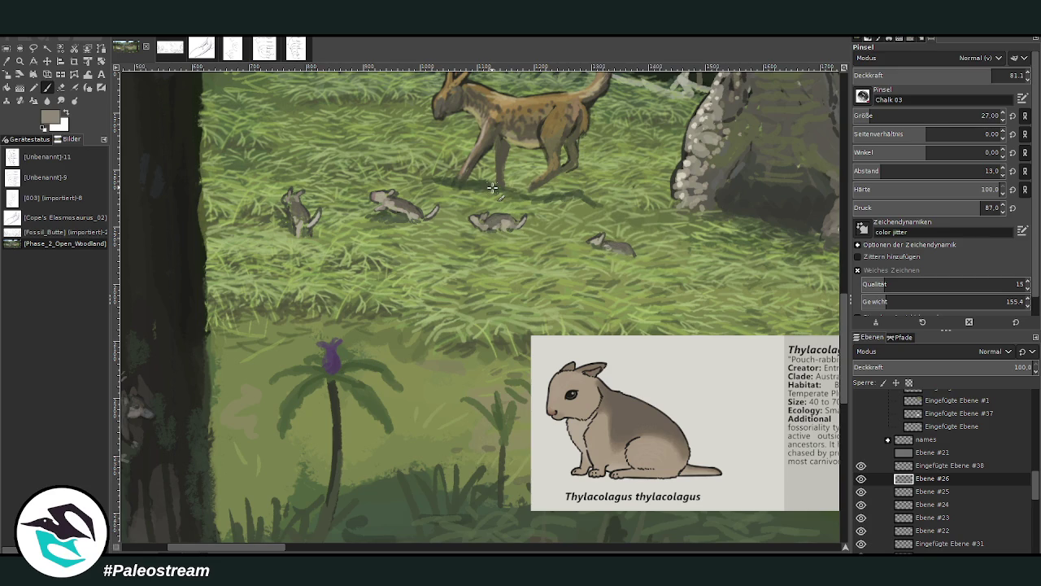
# Pick a light tan and brush it over the second, third and fourth pouch-rabbits at 43.5 opacity.
pyautogui.press('d')
pyautogui.click(47, 86)
pyautogui.keyDown('ctrl'); pyautogui.click(818, 293); pyautogui.keyUp('ctrl')
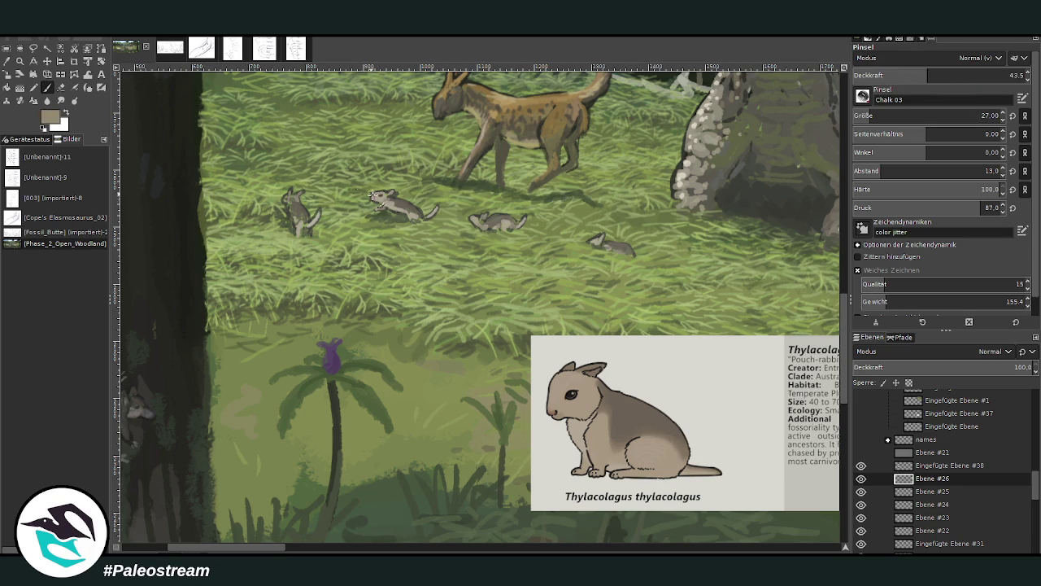
pyautogui.moveTo(400, 198); pyautogui.dragTo(421, 210)
pyautogui.moveTo(488, 218); pyautogui.dragTo(509, 215)
pyautogui.moveTo(612, 241); pyautogui.dragTo(626, 246)
# Zoom out and drag the Thylacolagus card layer into the hidden layer group.
pyautogui.press('-')
pyautogui.press('-')
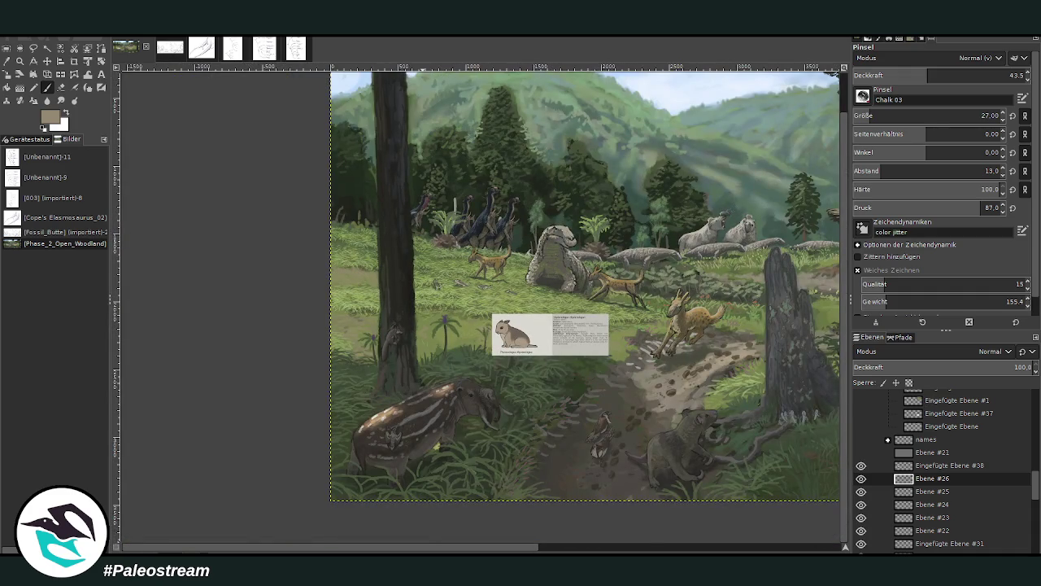
pyautogui.hscroll(5, 425, 540)
pyautogui.click(861, 465)
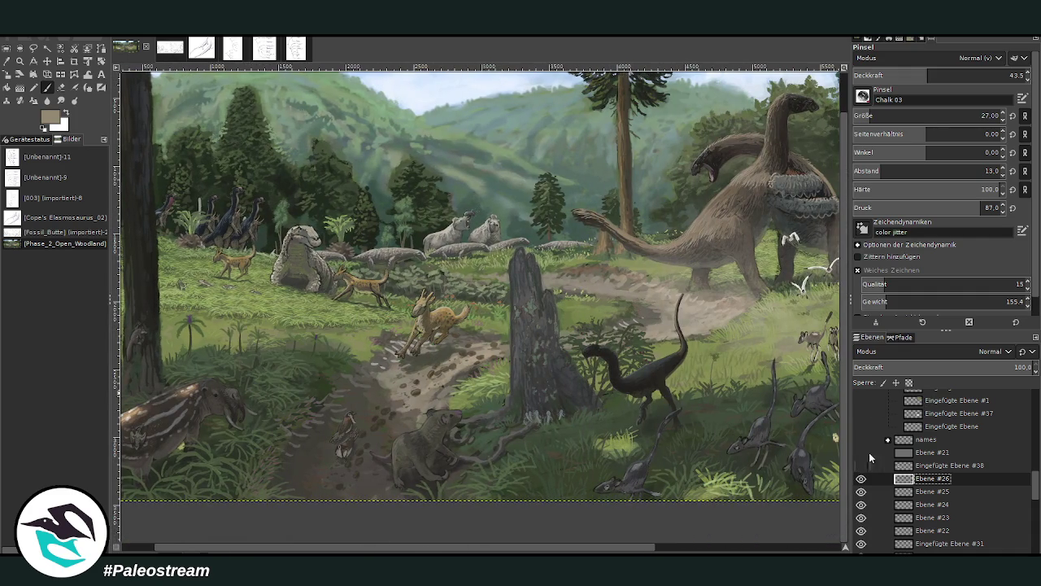
pyautogui.moveTo(944, 465); pyautogui.dragTo(935, 408)
pyautogui.click(925, 480)
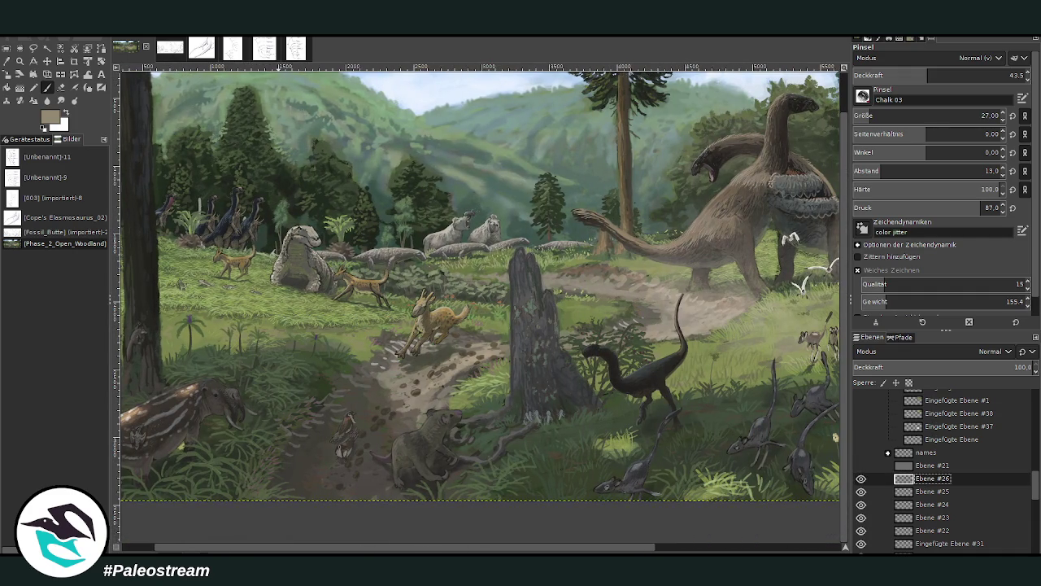
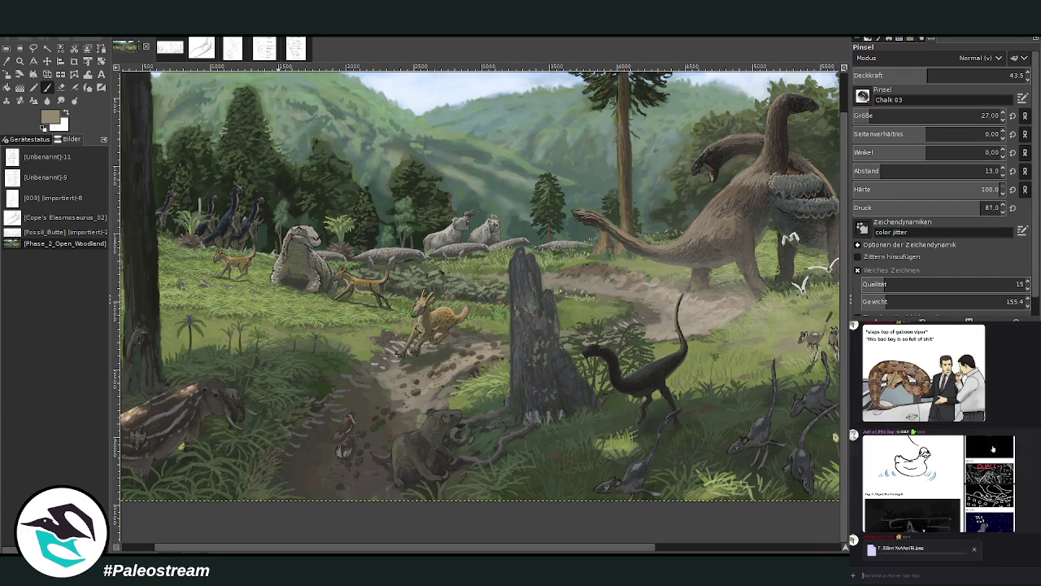
# Adjust the view and preview the banded snake infographic enlarged in the chat.
pyautogui.scroll(5, 903, 565)
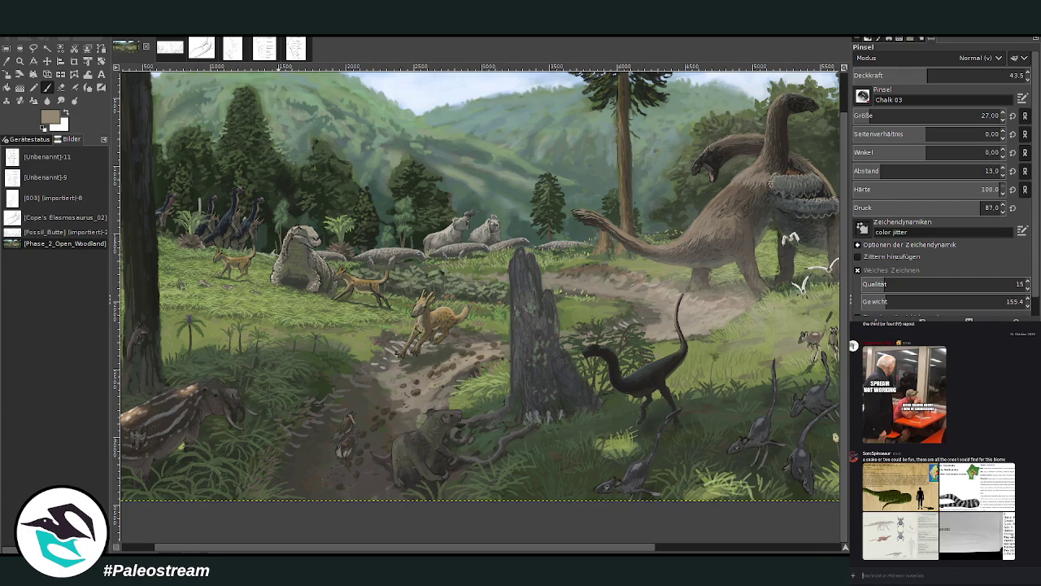
pyautogui.press('z')
pyautogui.hscroll(5, 325, 535)
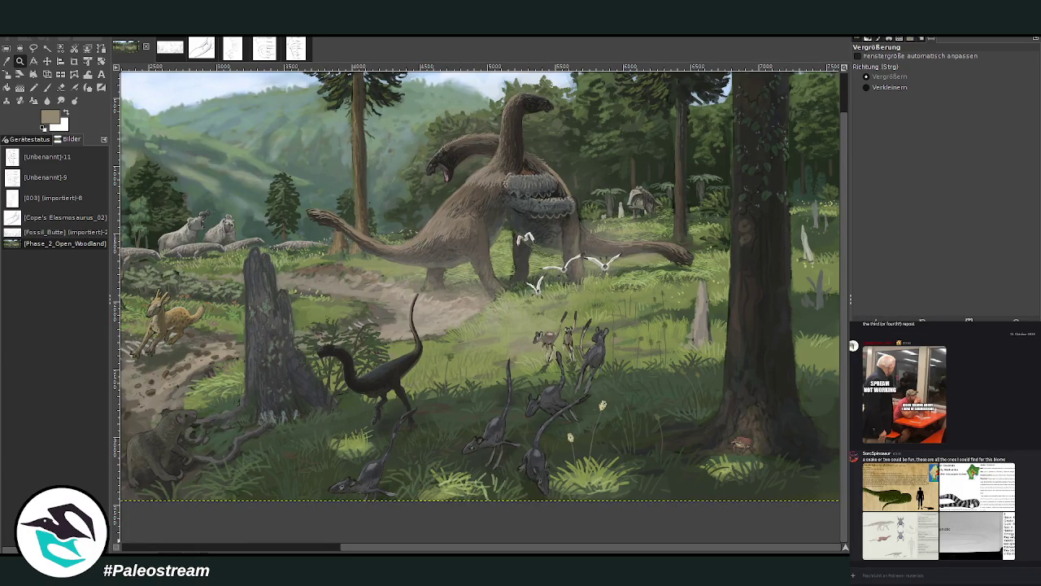
pyautogui.click(974, 505)
pyautogui.press('Escape')
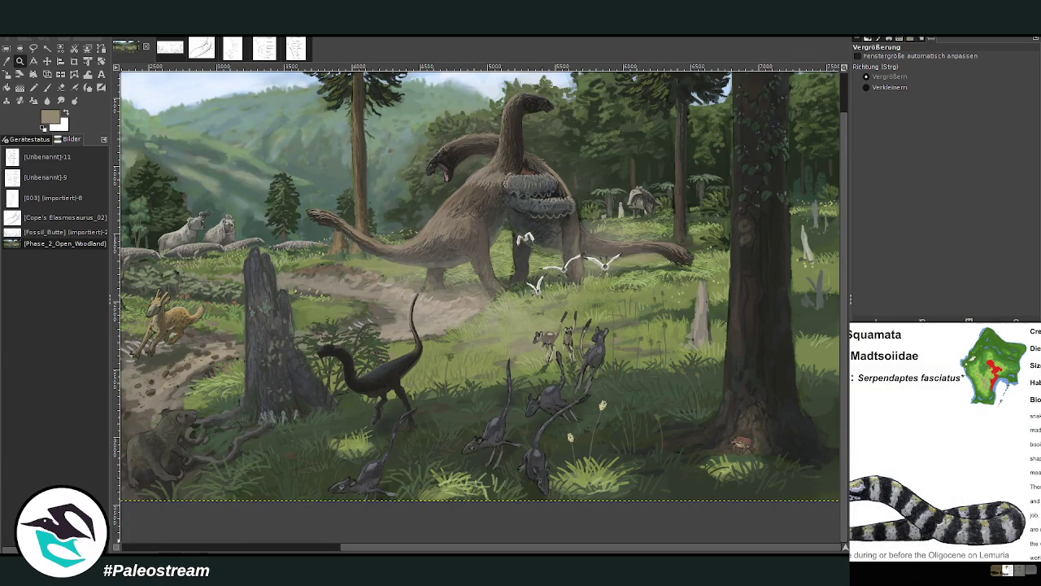
pyautogui.press('Escape')
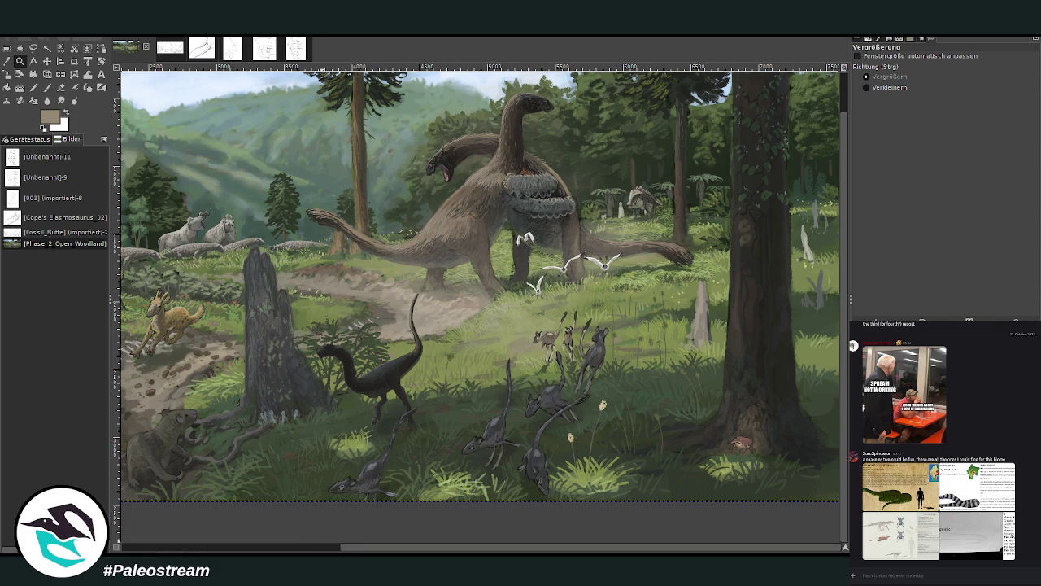
# Copy the Serpendaptes fasciatus snake infographic from the chat and paste it into the painting.
pyautogui.click(962, 486)
pyautogui.rightClick(968, 487)
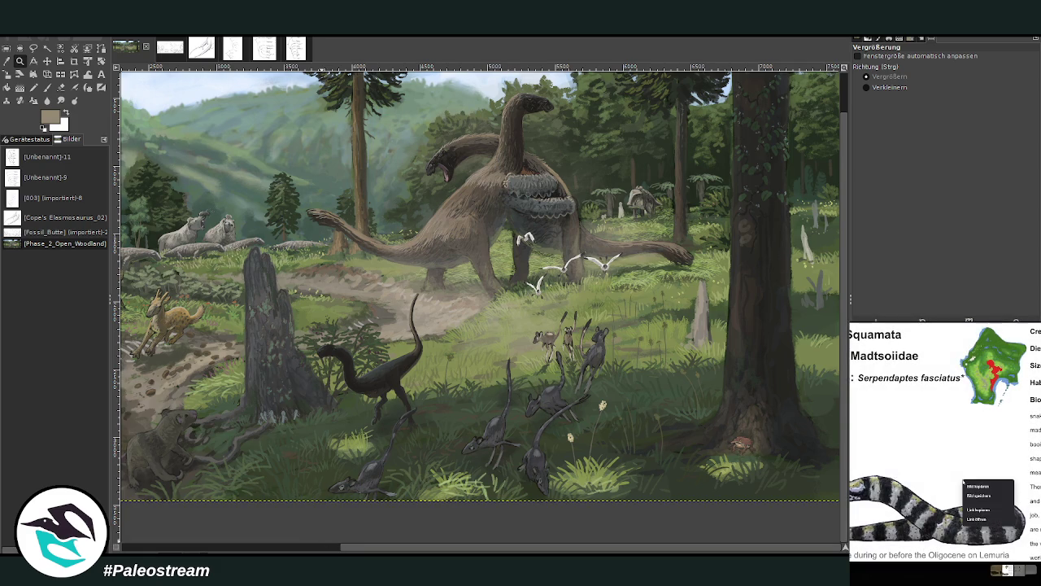
pyautogui.click(971, 489)
pyautogui.press('Escape')
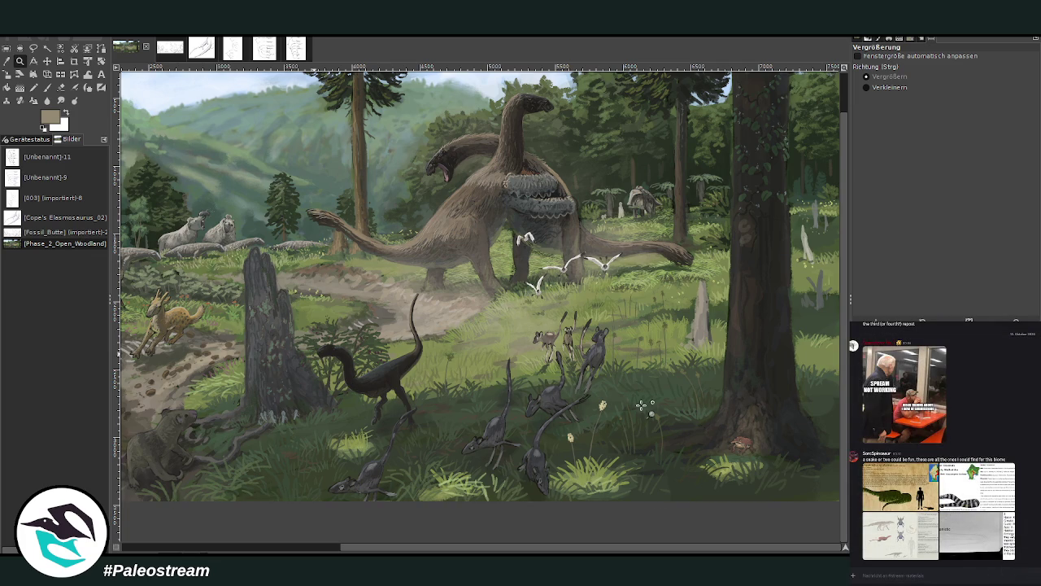
pyautogui.moveTo(443, 545); pyautogui.dragTo(204, 444)
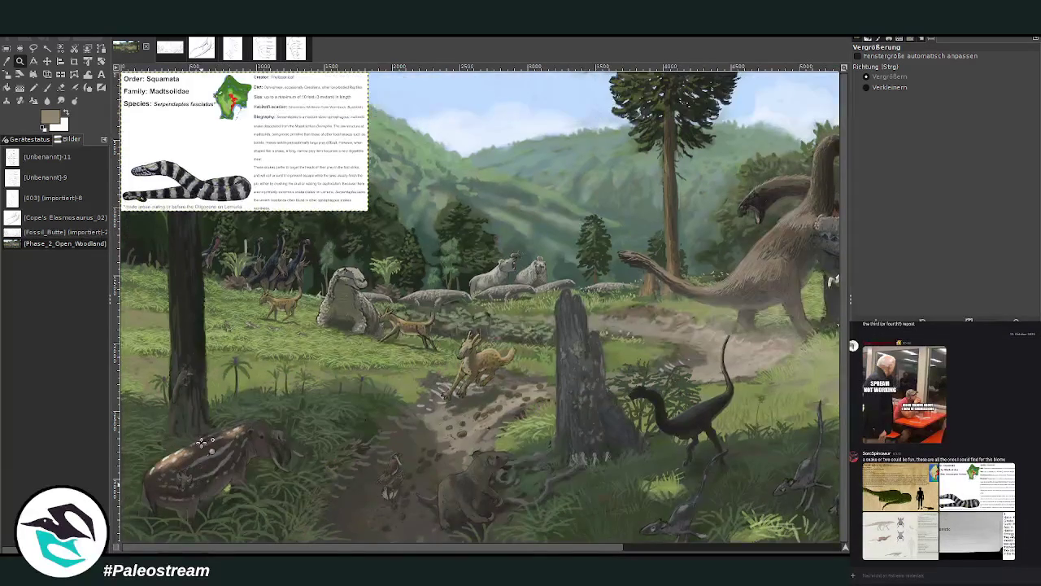
# Drag the snake info card layer to the canvas centre and zoom in on it.
pyautogui.click(47, 61)
pyautogui.moveTo(250, 147); pyautogui.dragTo(421, 342)
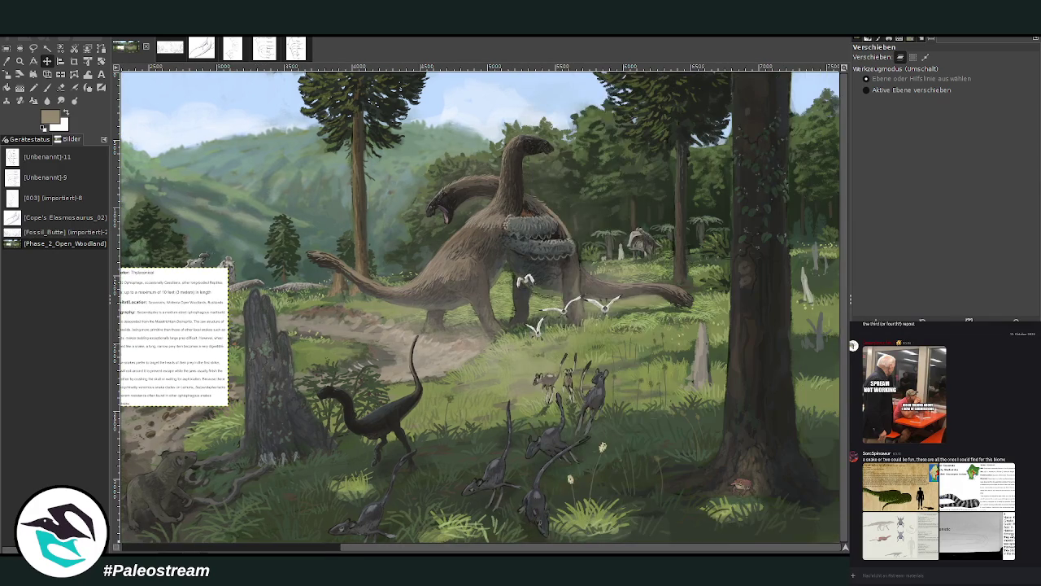
pyautogui.moveTo(431, 547); pyautogui.dragTo(646, 547)
pyautogui.hotkey('ctrl', 'z')
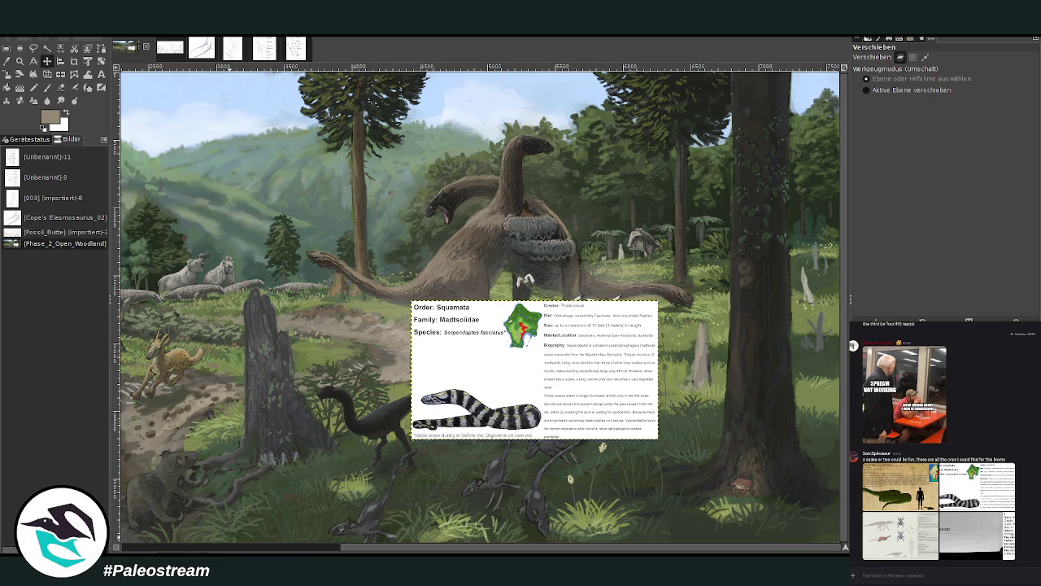
pyautogui.click(20, 61)
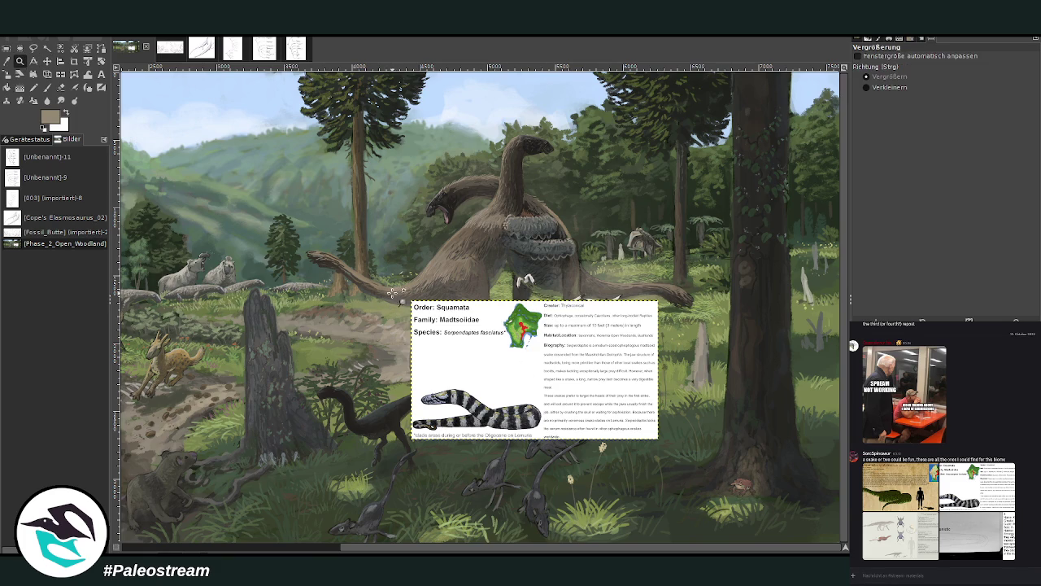
pyautogui.moveTo(398, 271); pyautogui.dragTo(693, 452)
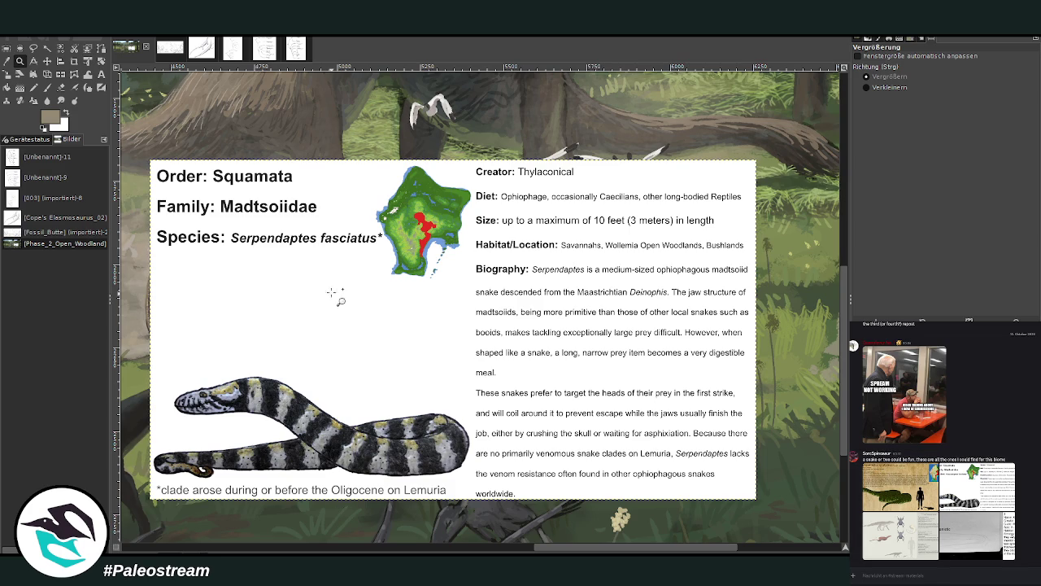
# Zoom out and move the info card from the right edge to the scene centre.
pyautogui.click(74, 62)
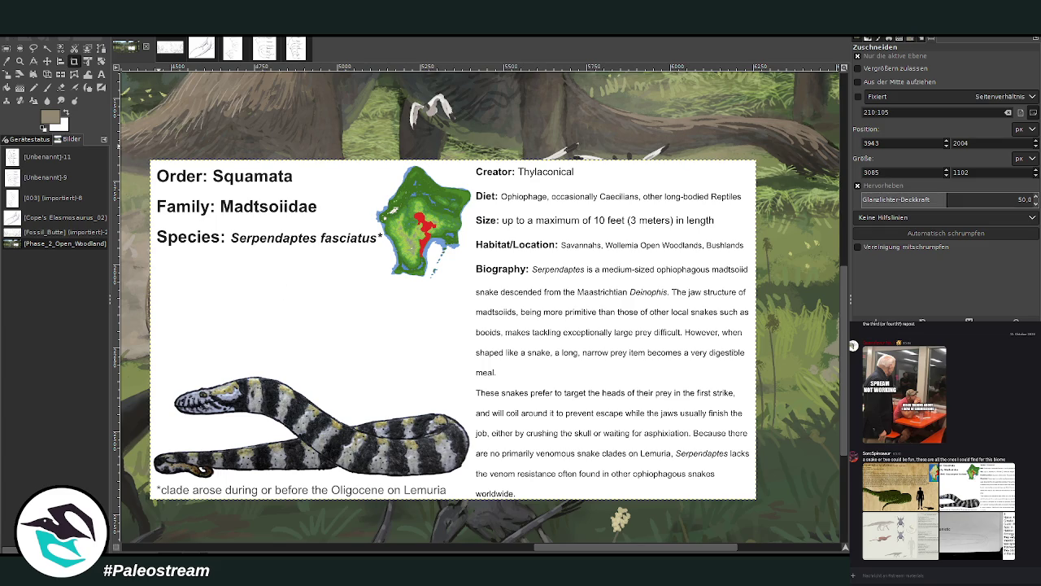
pyautogui.click(21, 61)
pyautogui.click(890, 87)
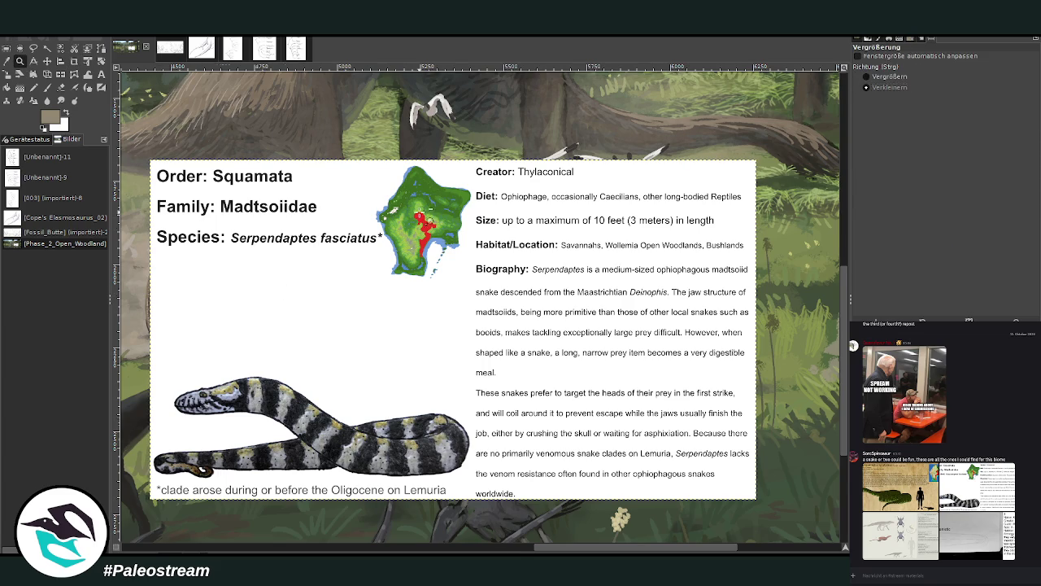
pyautogui.click(419, 211)
pyautogui.click(419, 211)
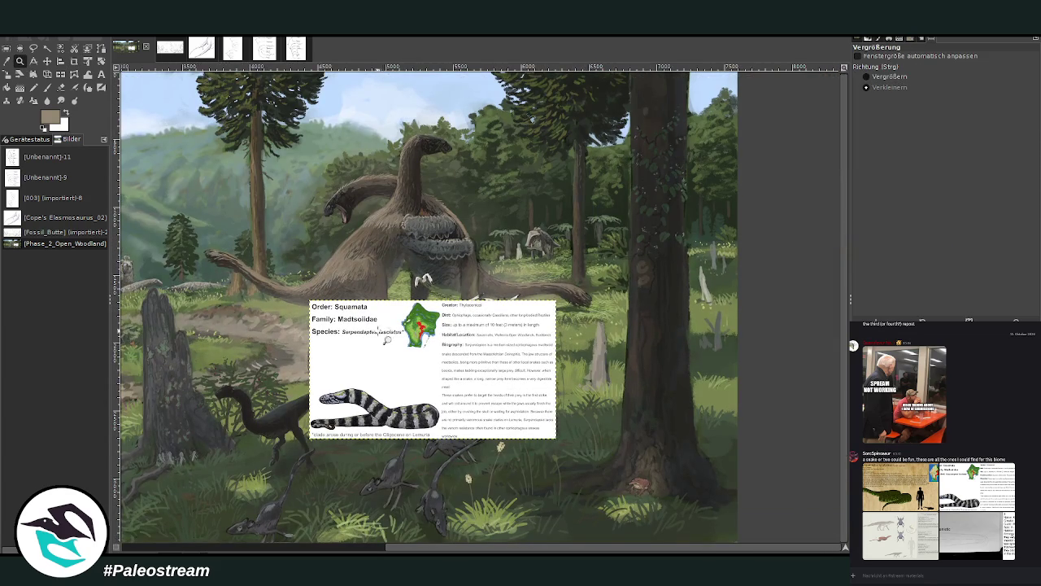
pyautogui.moveTo(472, 547); pyautogui.dragTo(195, 550)
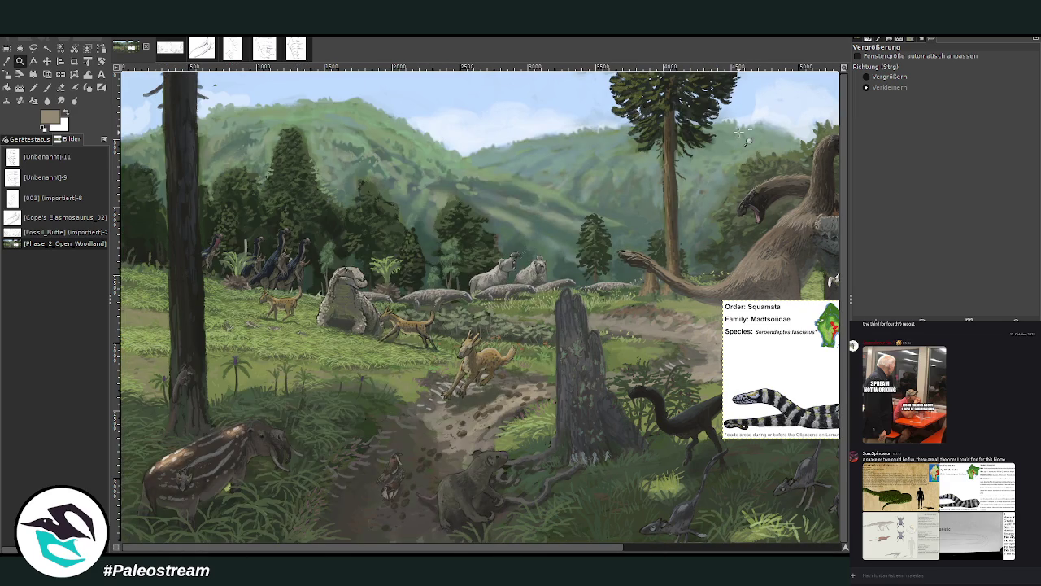
pyautogui.click(48, 61)
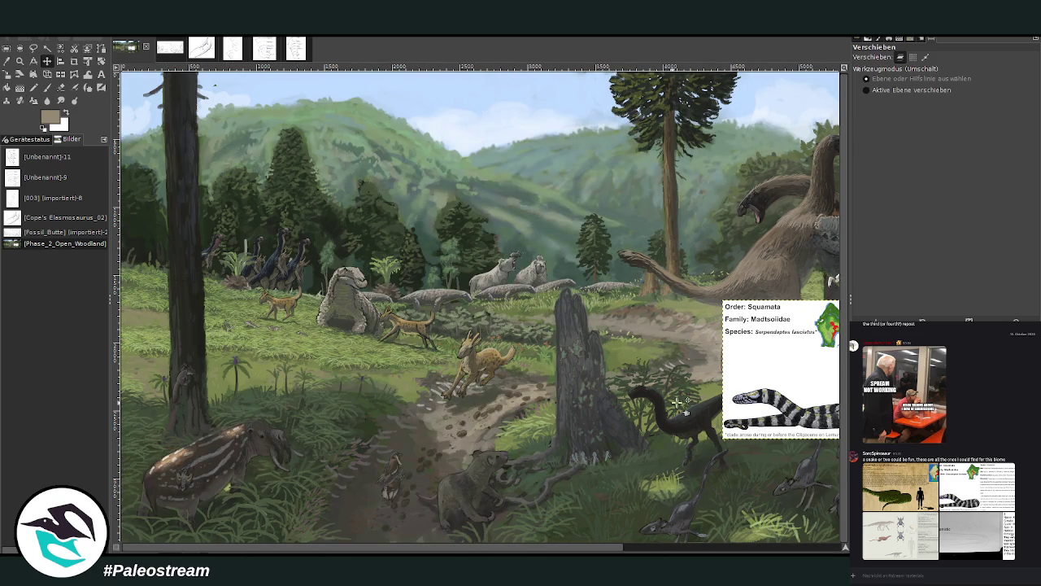
pyautogui.moveTo(749, 396)
pyautogui.mouseDown()
pyautogui.moveTo(445, 373)
pyautogui.moveTo(543, 374)
pyautogui.mouseUp()
pyautogui.click(628, 550)
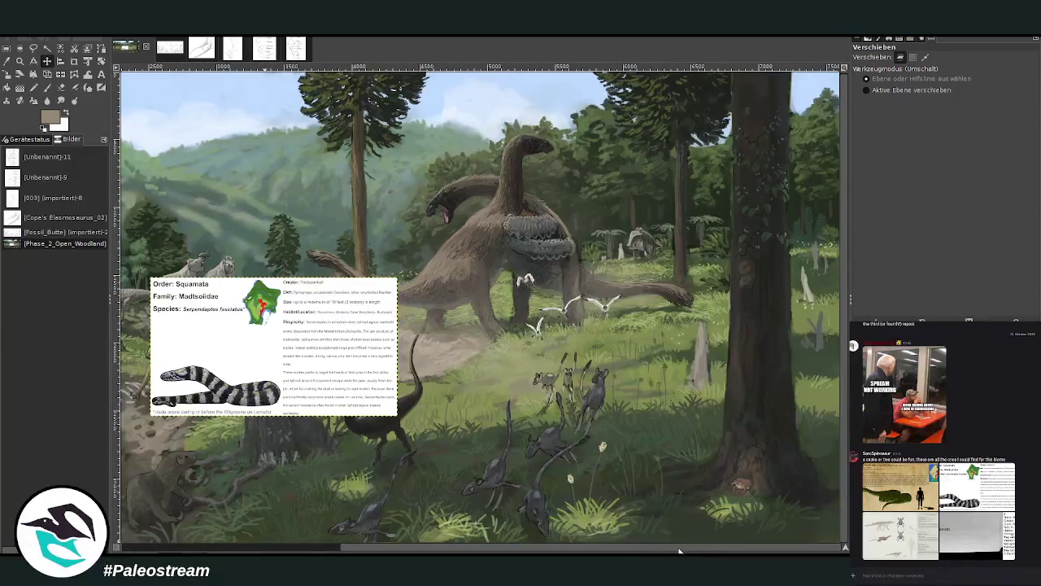
pyautogui.moveTo(314, 348); pyautogui.dragTo(572, 369)
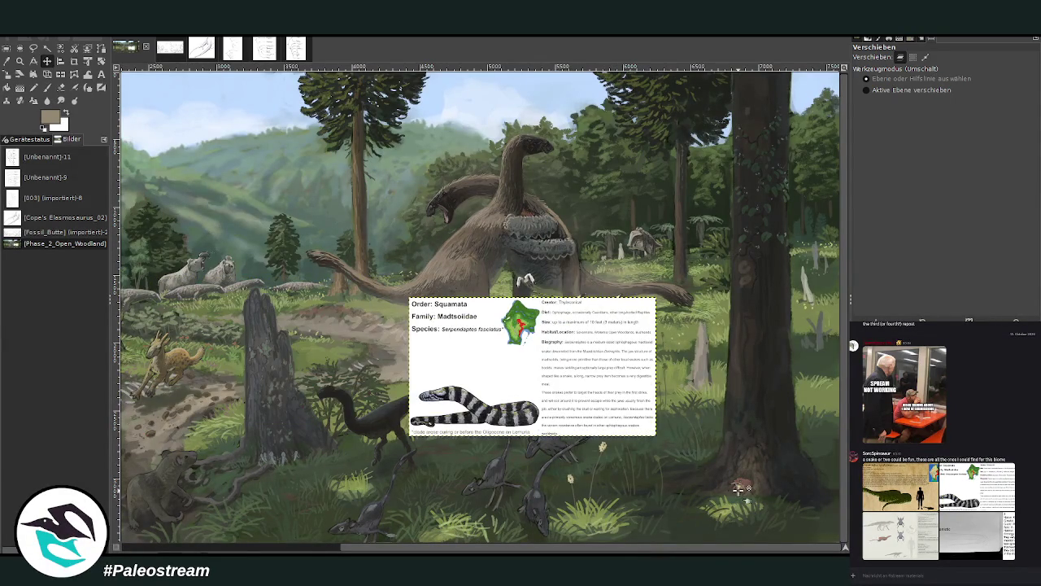
# Zoom in on the card and crop the layer down to the snake drawing.
pyautogui.click(19, 61)
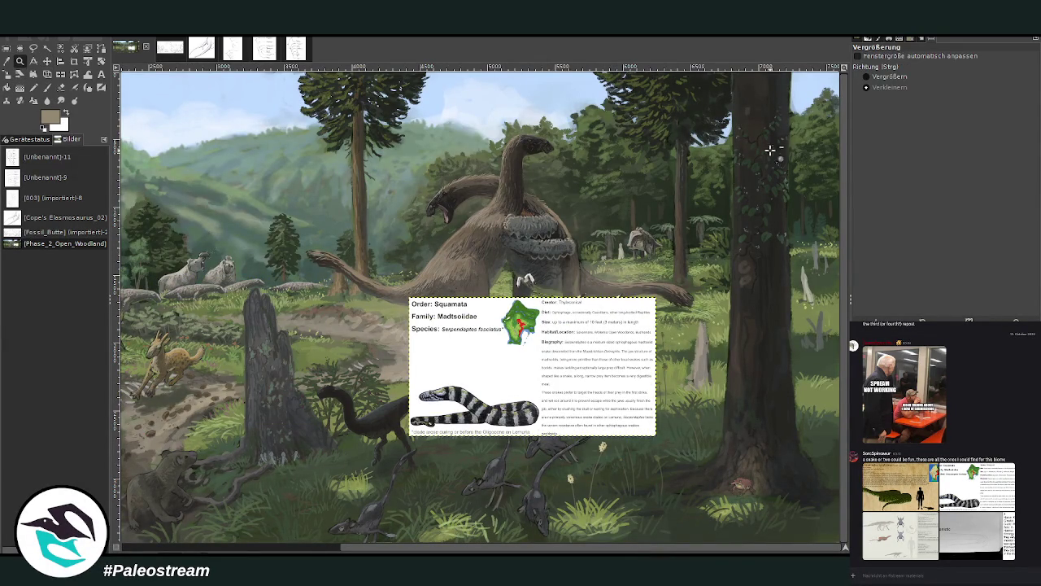
pyautogui.click(877, 77)
pyautogui.moveTo(383, 261); pyautogui.dragTo(667, 444)
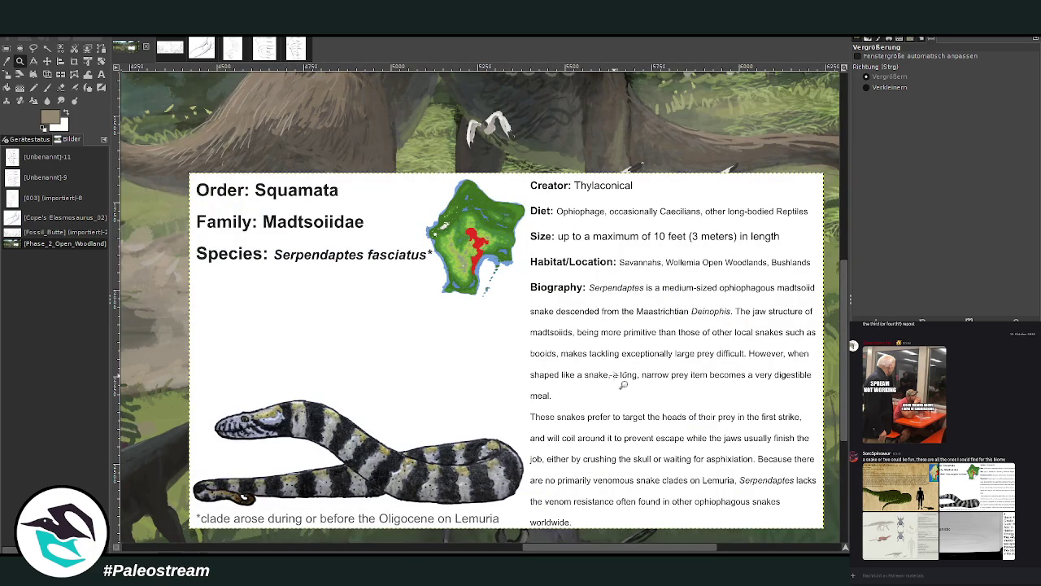
pyautogui.click(72, 62)
pyautogui.moveTo(189, 356); pyautogui.dragTo(526, 539)
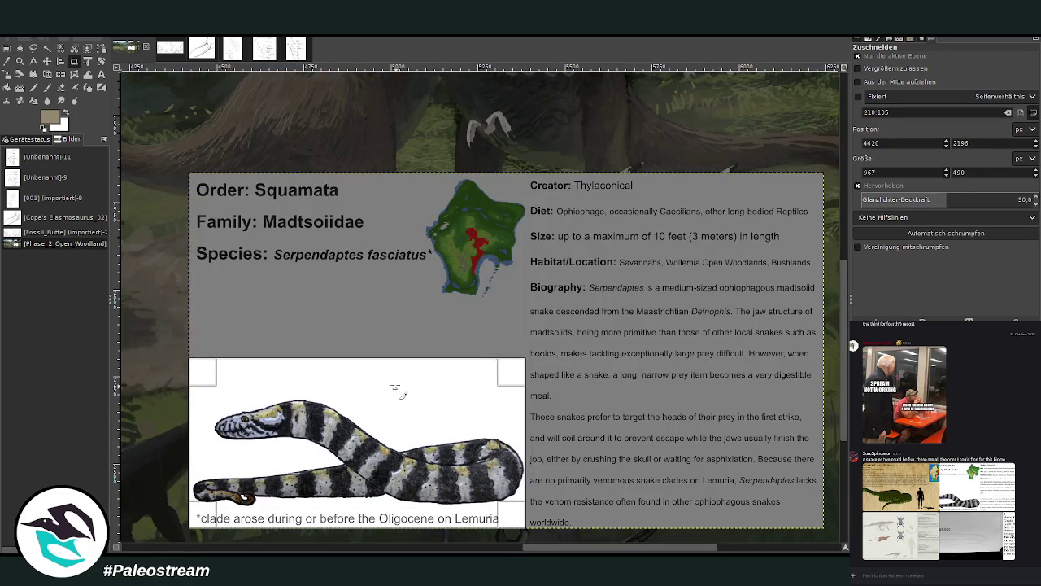
pyautogui.click(403, 396)
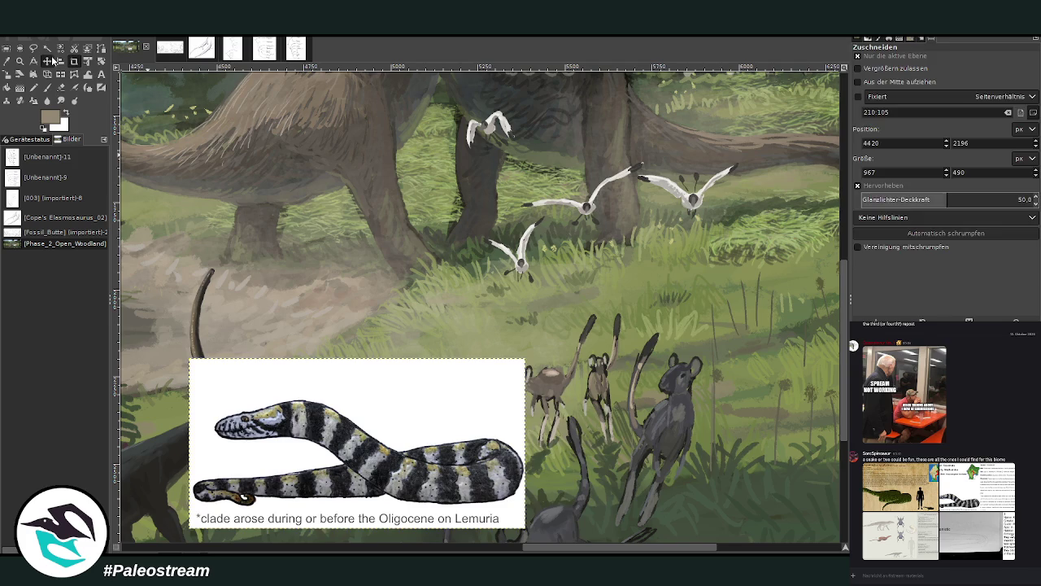
# Place the cropped snake drawing beside the tree trunk above the frog.
pyautogui.click(47, 61)
pyautogui.moveTo(469, 413); pyautogui.dragTo(797, 320)
pyautogui.click(828, 551)
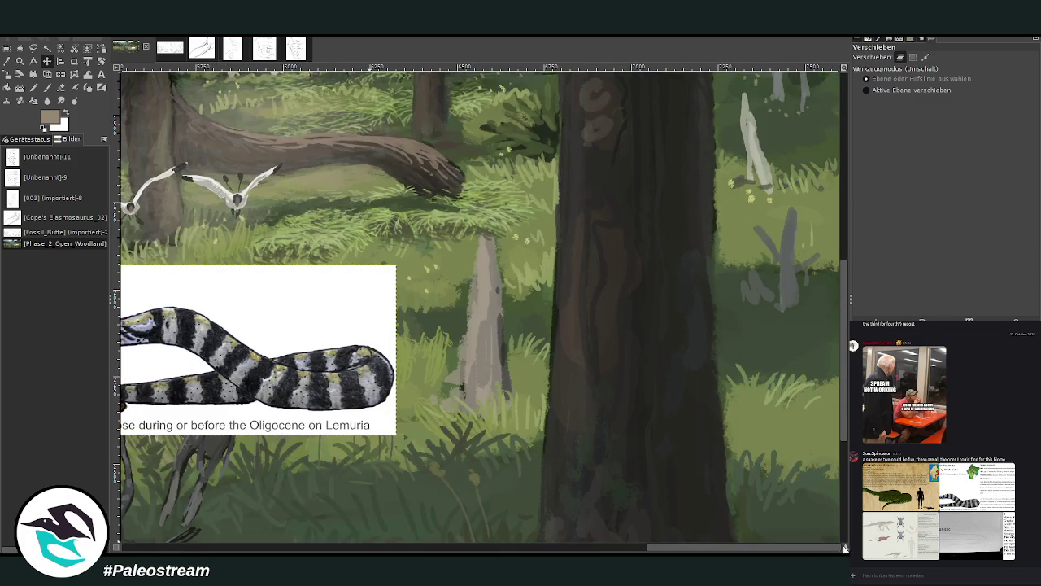
pyautogui.moveTo(570, 373); pyautogui.dragTo(360, 208)
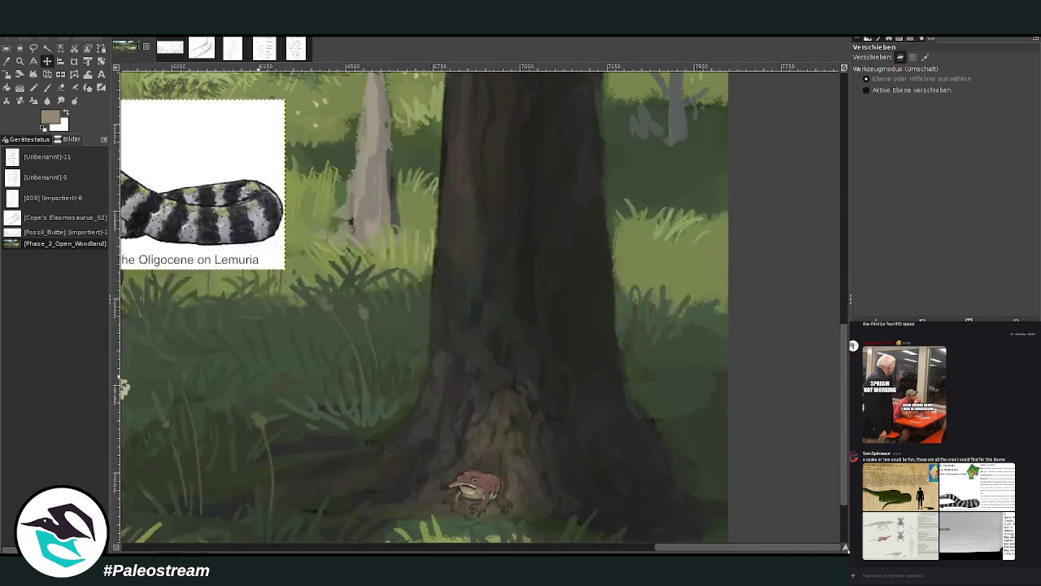
pyautogui.moveTo(220, 170); pyautogui.dragTo(446, 206)
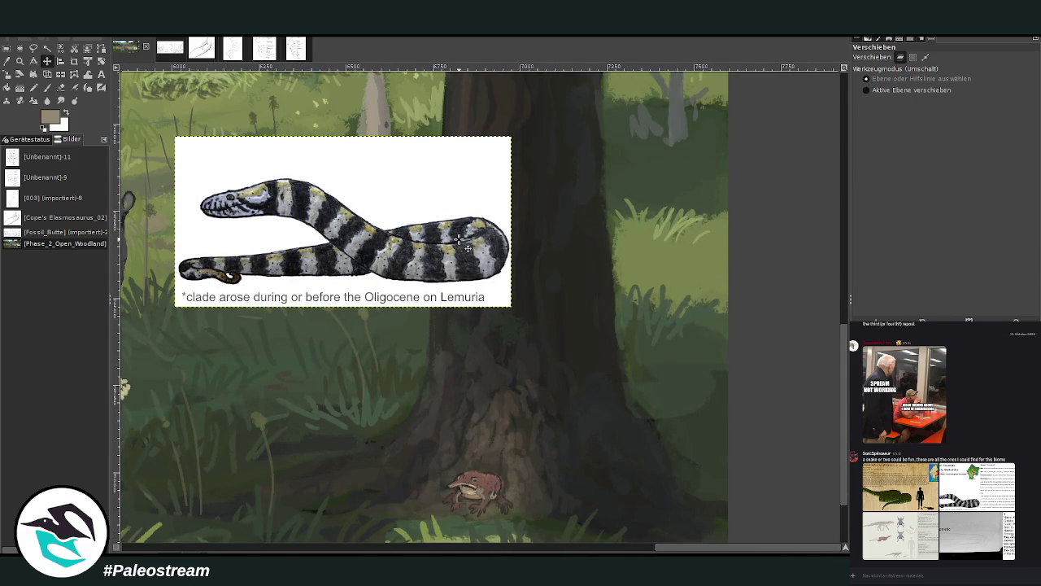
pyautogui.scroll(3, 459, 240)
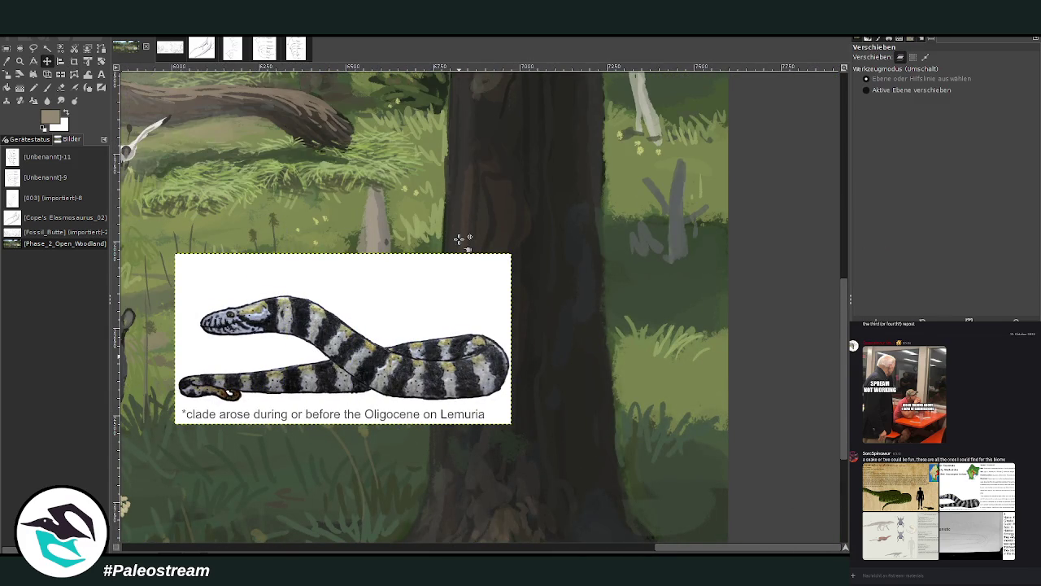
pyautogui.moveTo(446, 294)
pyautogui.mouseDown()
pyautogui.moveTo(276, 263)
pyautogui.moveTo(425, 263)
pyautogui.mouseUp()
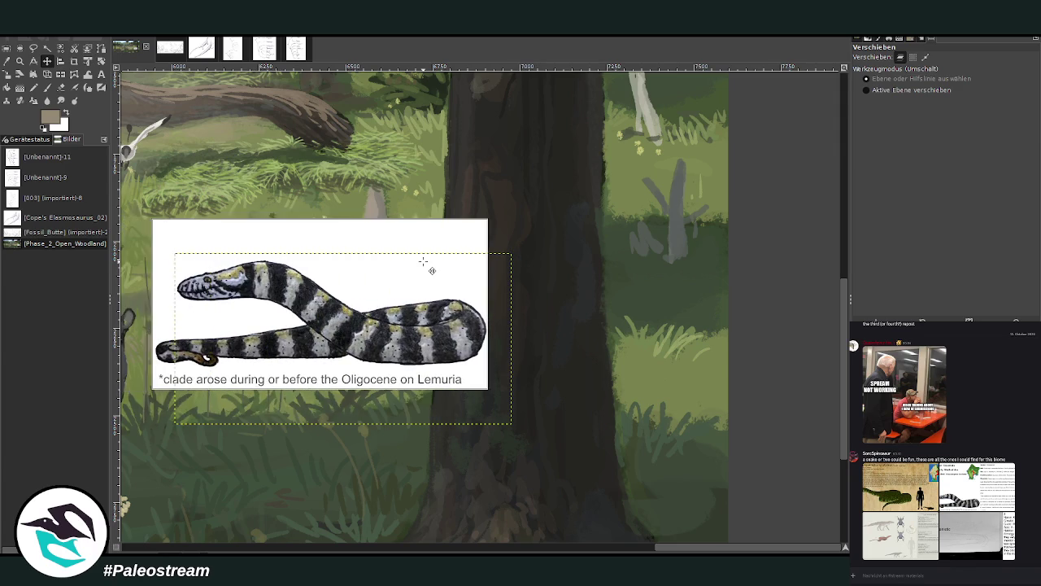
pyautogui.scroll(-5, 424, 261)
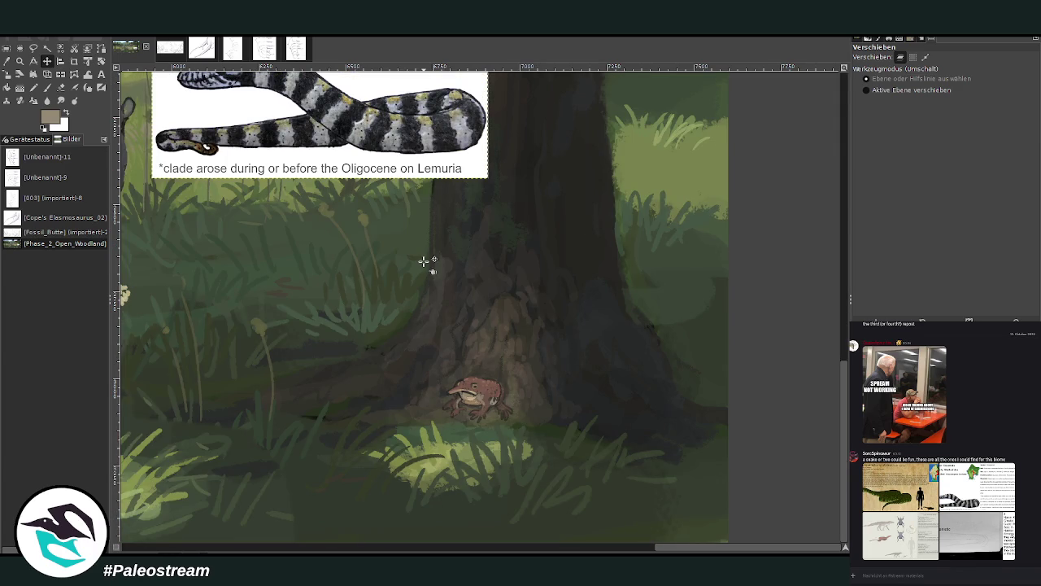
pyautogui.press('p')
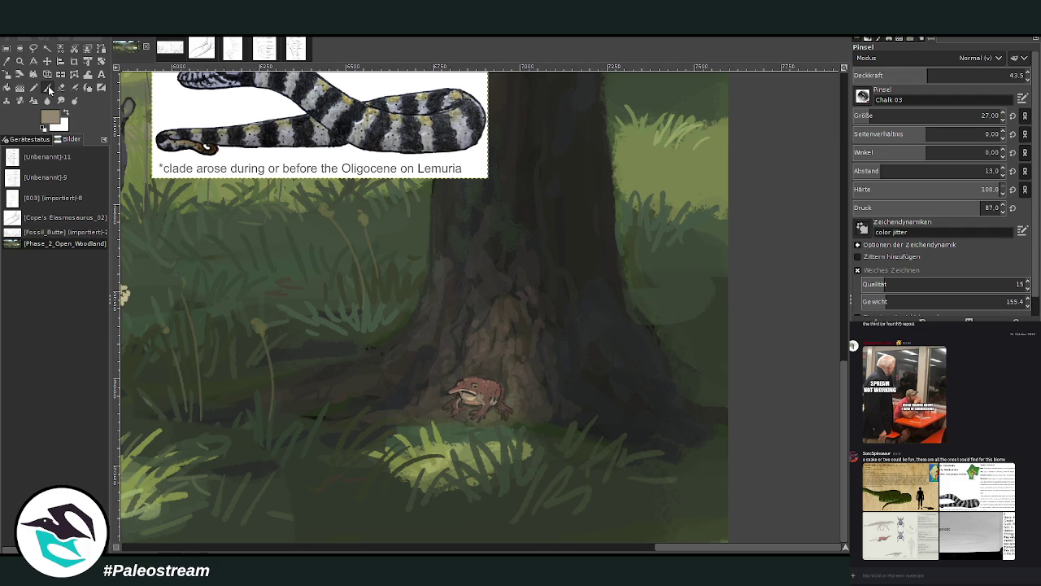
# Reset the paint colour to black and raise the Chalk 03 brush's opacity and size.
pyautogui.press('d')
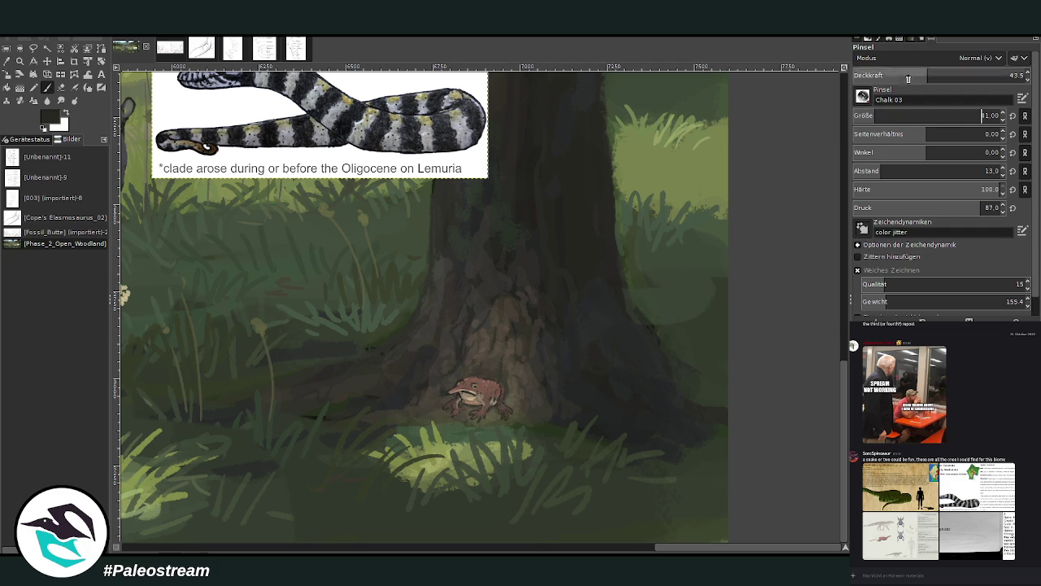
pyautogui.click(986, 75)
pyautogui.click(874, 115)
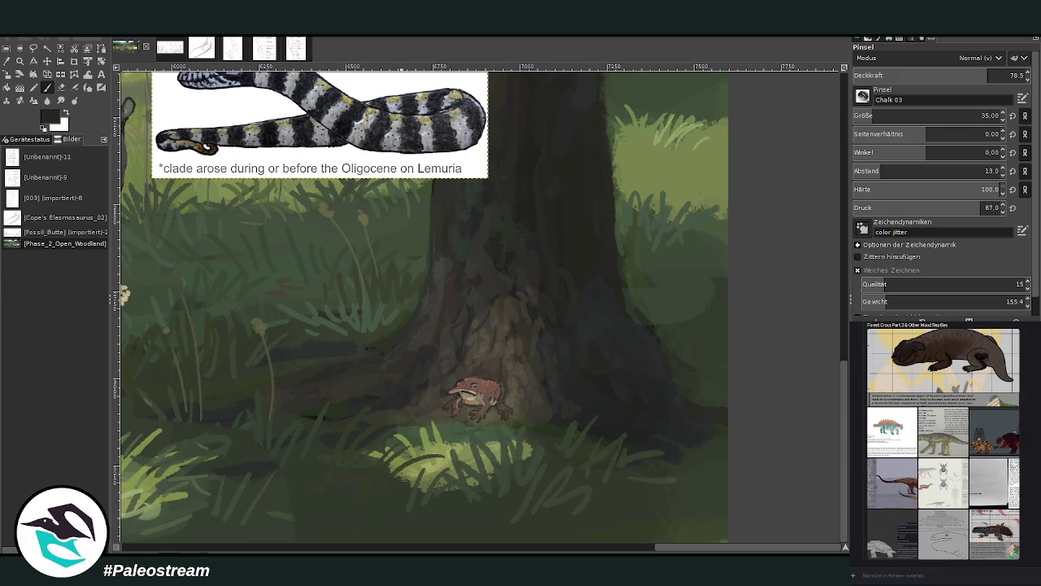
pyautogui.scroll(-10, 935, 448)
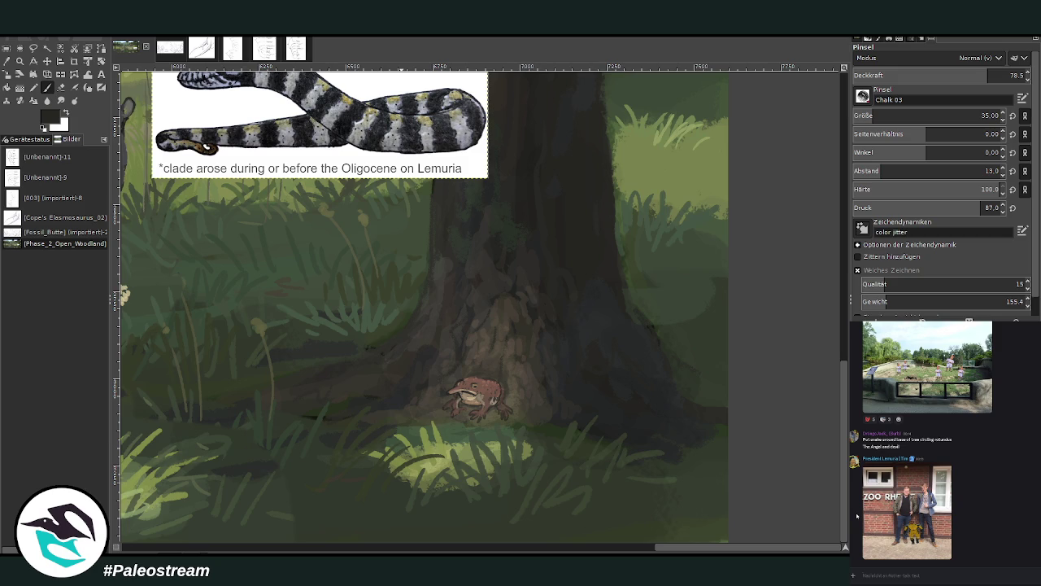
# Review the zoo photo and reptile reference images in the chat.
pyautogui.click(893, 533)
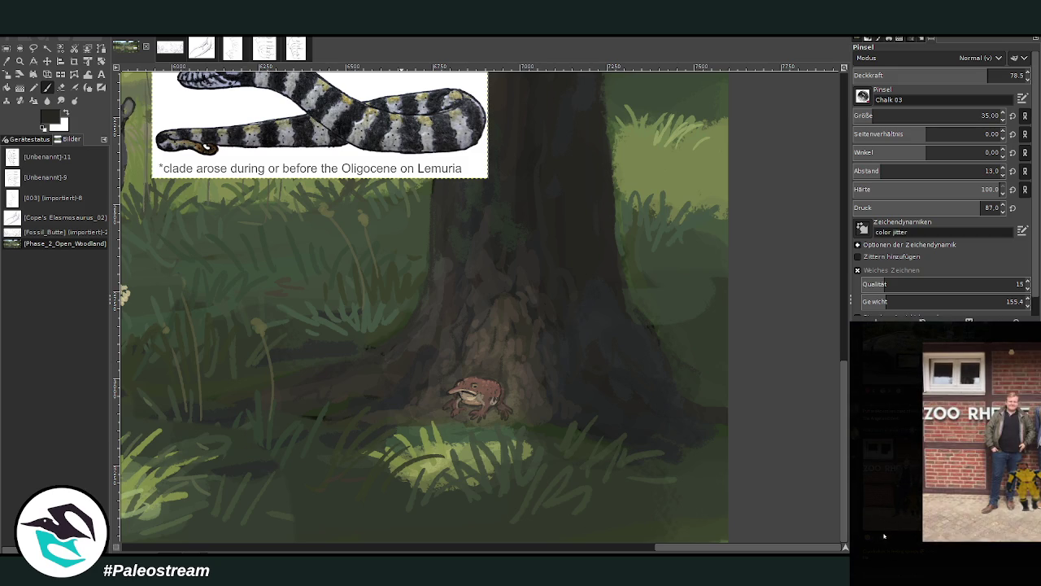
pyautogui.click(884, 535)
pyautogui.scroll(2, 887, 488)
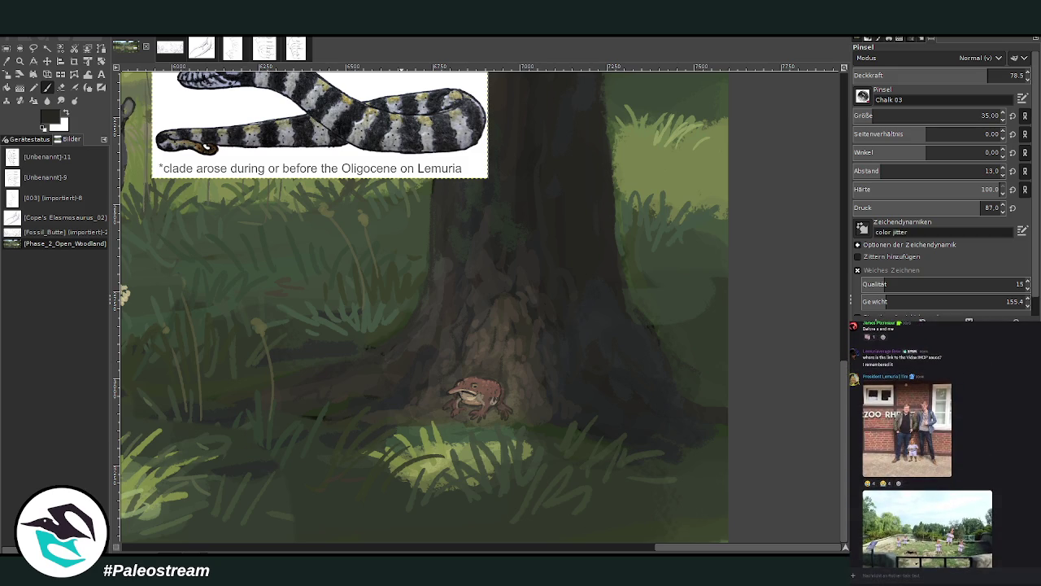
pyautogui.click(887, 467)
pyautogui.click(887, 516)
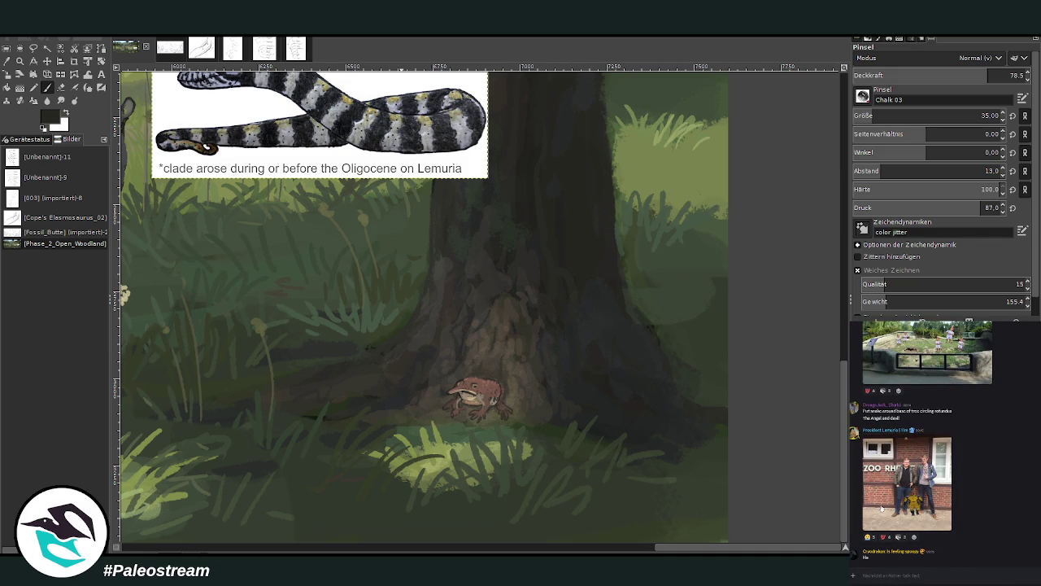
pyautogui.scroll(-2, 887, 496)
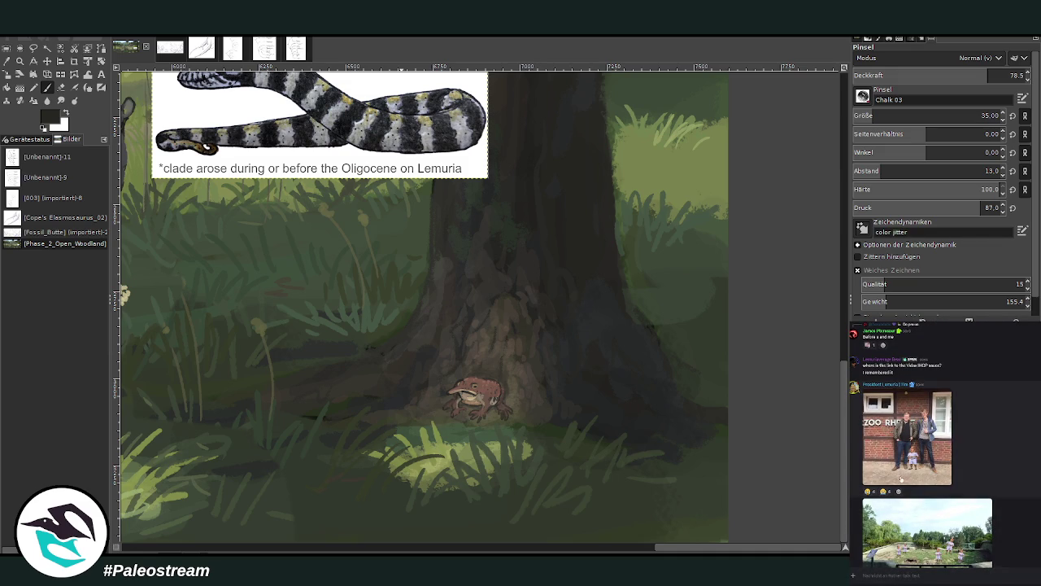
pyautogui.scroll(-3, 900, 479)
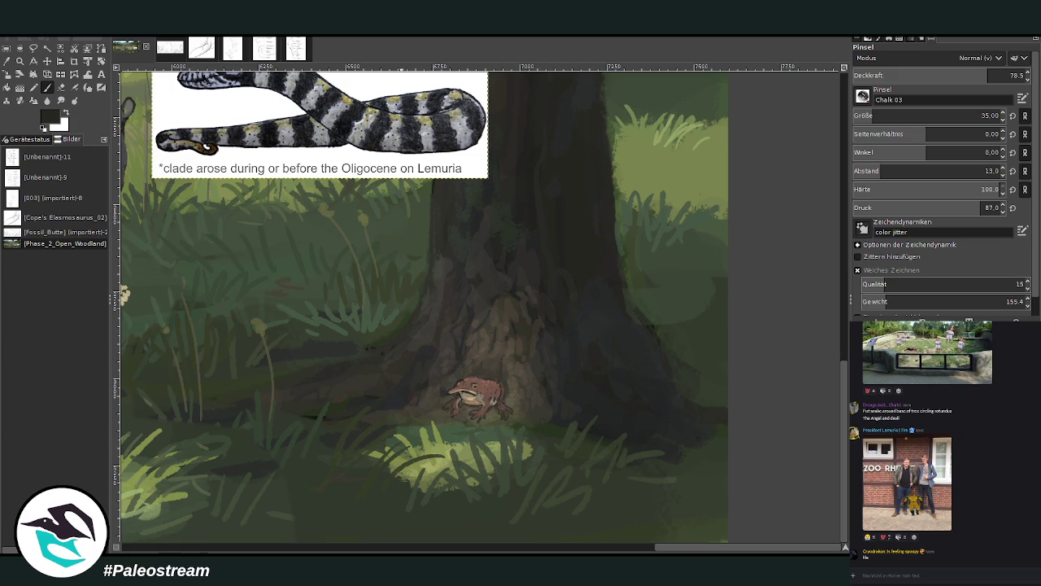
pyautogui.hotkey('alt', 'Down')
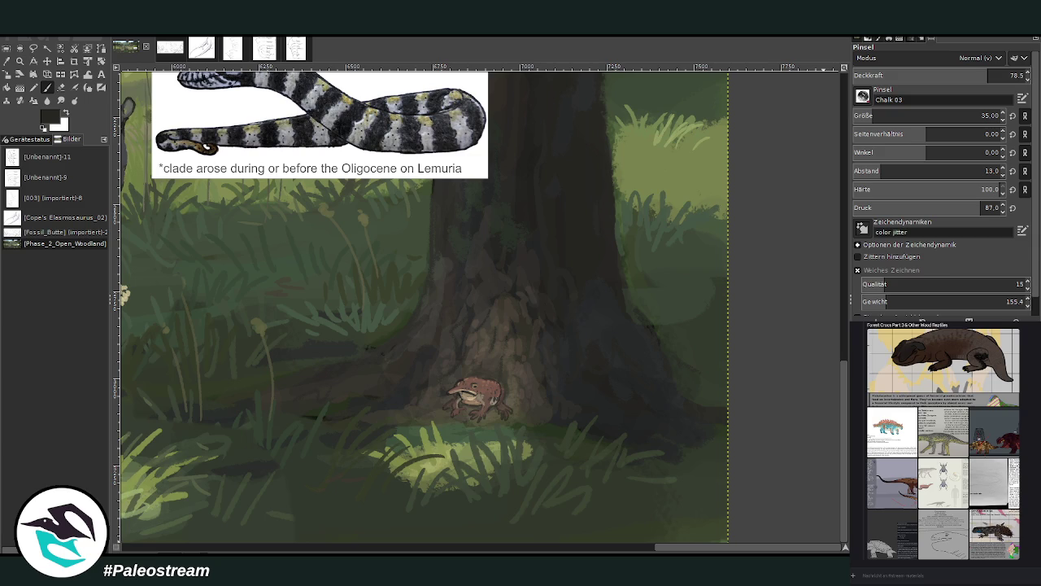
# Sketch the snake's dark outline down the trunk's right edge into the lower-right grass.
pyautogui.moveTo(658, 320)
pyautogui.mouseDown()
pyautogui.moveTo(700, 337)
pyautogui.moveTo(694, 382)
pyautogui.mouseUp()
pyautogui.moveTo(944, 80); pyautogui.dragTo(950, 82)
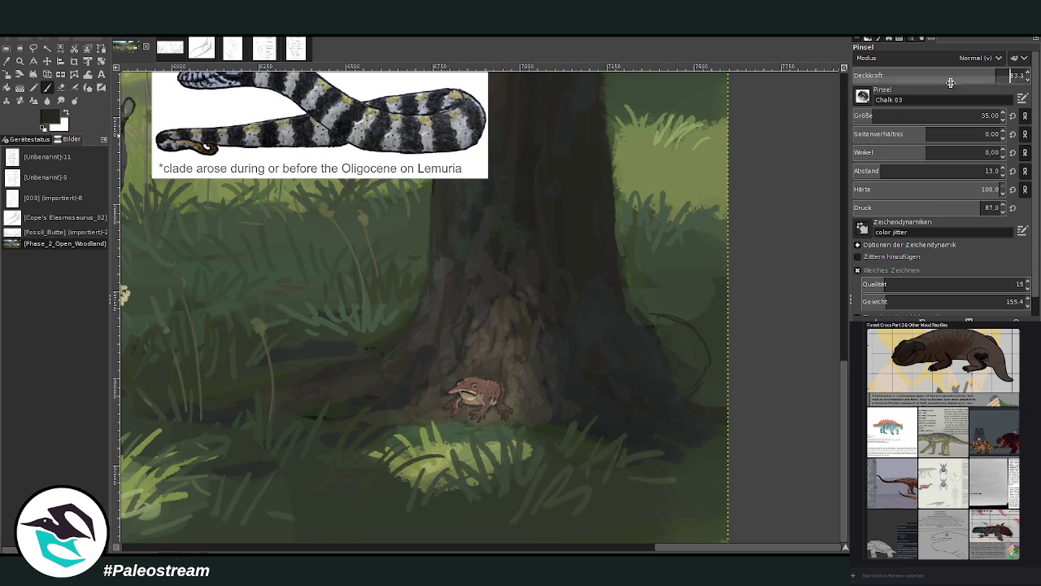
pyautogui.moveTo(691, 448); pyautogui.dragTo(684, 488)
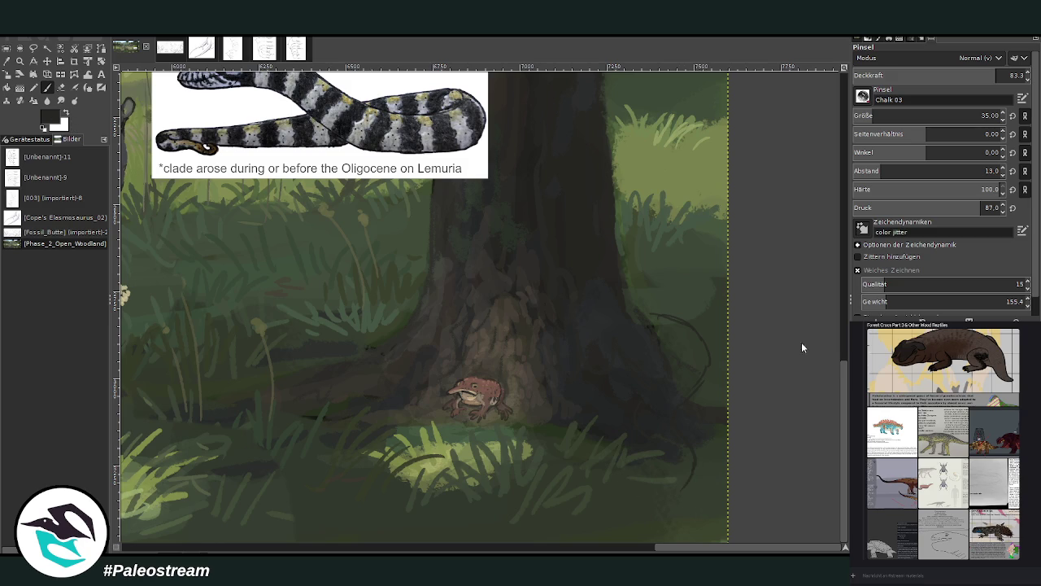
pyautogui.moveTo(647, 314); pyautogui.dragTo(708, 379)
pyautogui.moveTo(663, 499); pyautogui.dragTo(620, 519)
# Enlarge the brush to 85 and darken the shadow right of the tree trunk.
pyautogui.click(872, 117)
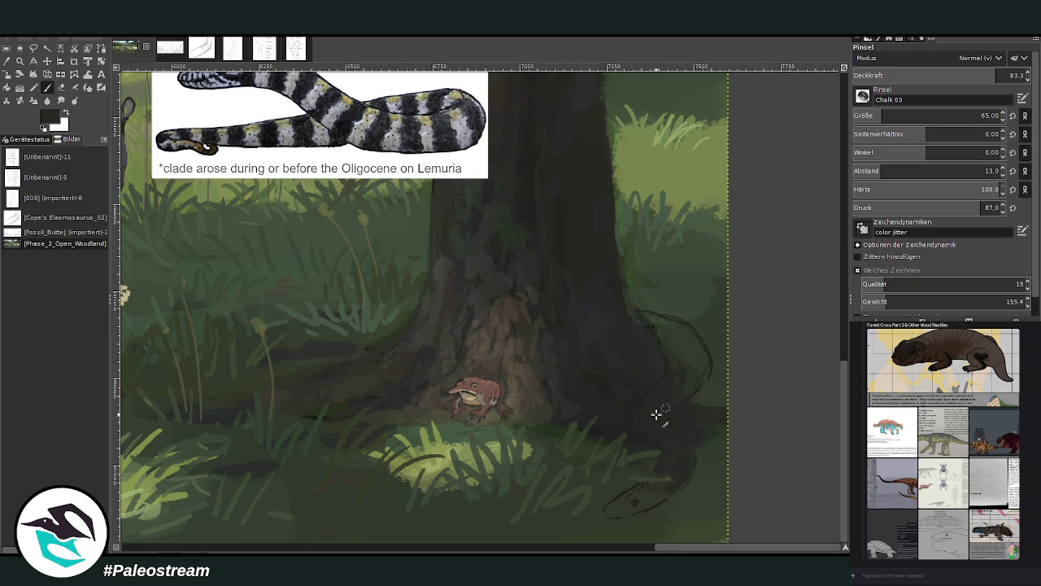
pyautogui.click(887, 115)
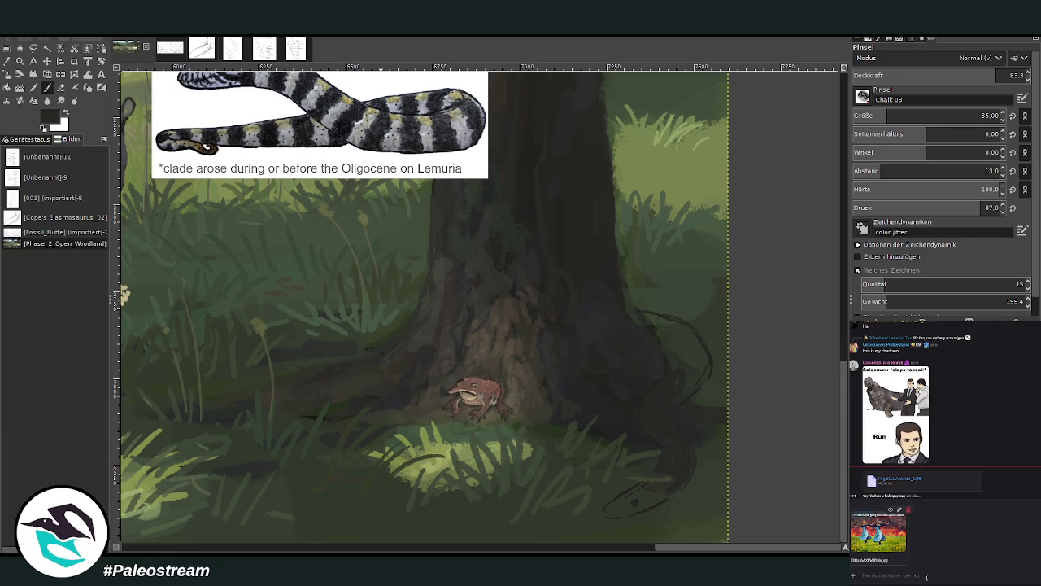
pyautogui.press('Return')
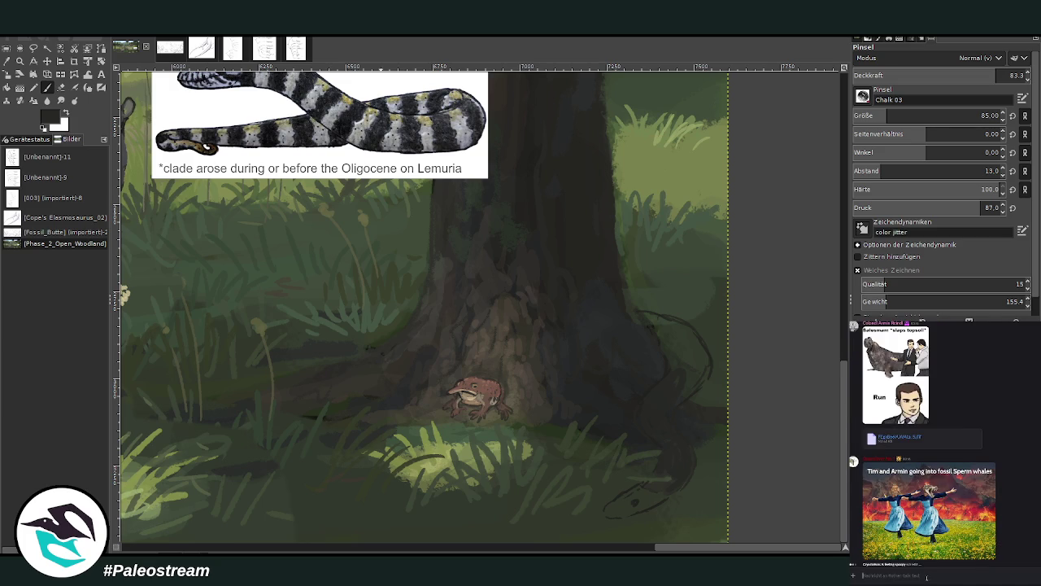
pyautogui.hotkey('alt', 'Tab')
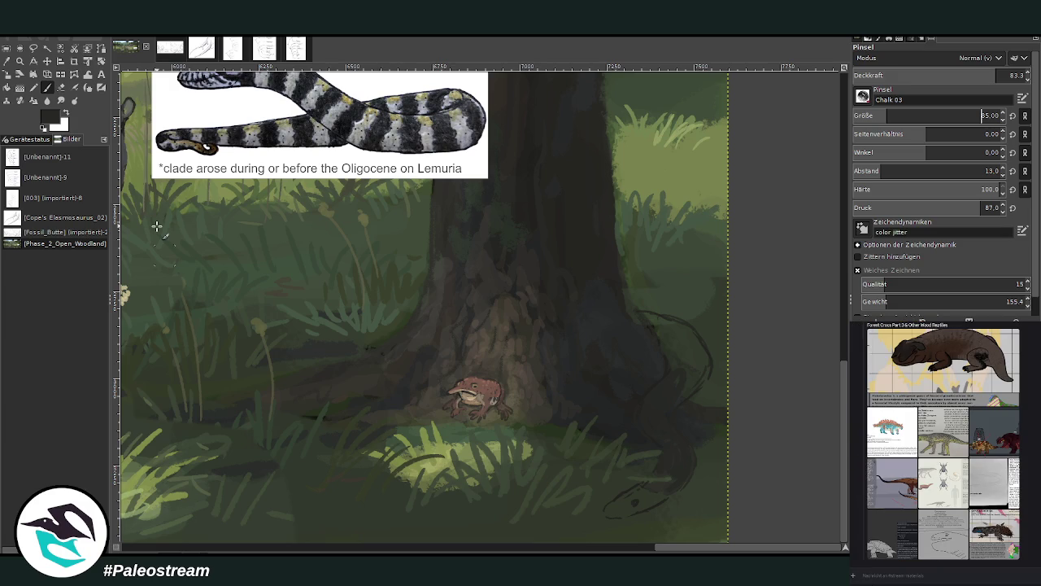
pyautogui.moveTo(710, 368)
pyautogui.mouseDown()
pyautogui.moveTo(672, 367)
pyautogui.moveTo(681, 344)
pyautogui.moveTo(704, 370)
pyautogui.mouseUp()
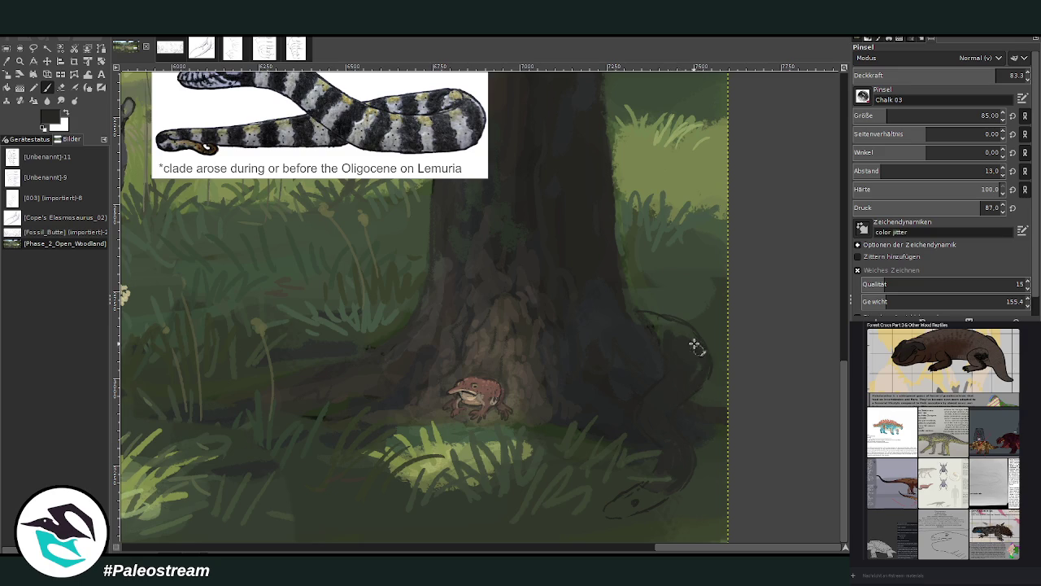
# Paint the snake's coiled body and head solid black, then lower the brush opacity.
pyautogui.moveTo(634, 315)
pyautogui.mouseDown()
pyautogui.moveTo(691, 332)
pyautogui.moveTo(703, 367)
pyautogui.moveTo(668, 400)
pyautogui.mouseUp()
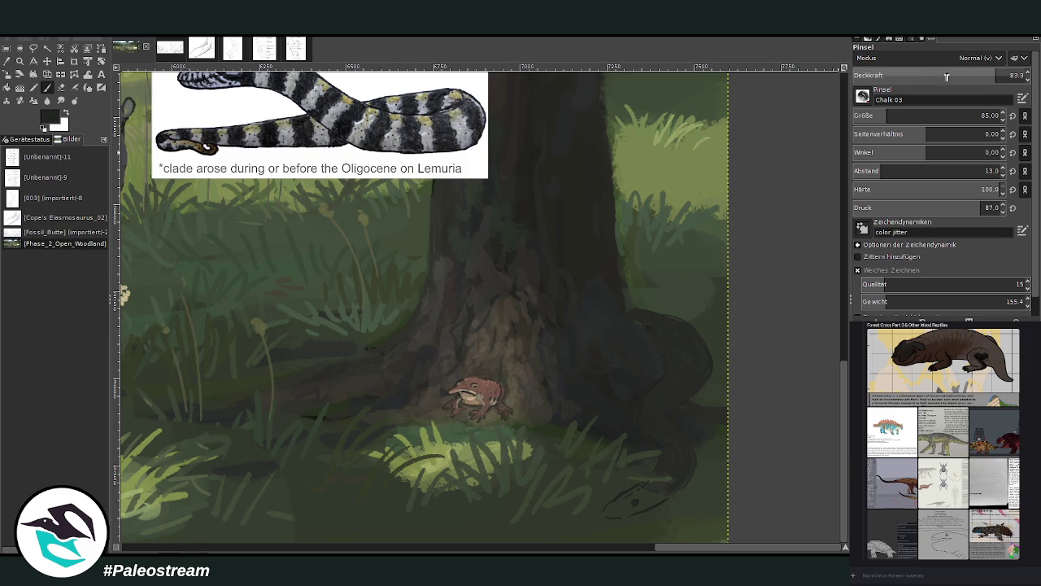
pyautogui.moveTo(623, 507)
pyautogui.mouseDown()
pyautogui.moveTo(610, 514)
pyautogui.moveTo(640, 495)
pyautogui.moveTo(665, 488)
pyautogui.moveTo(665, 497)
pyautogui.moveTo(681, 470)
pyautogui.mouseUp()
pyautogui.press('less')
pyautogui.press('less')
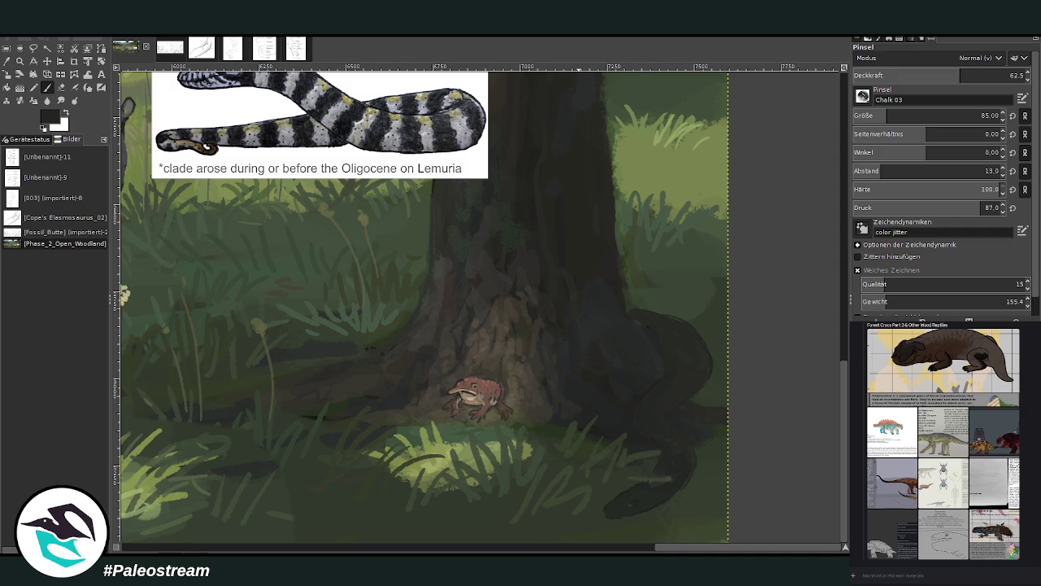
pyautogui.click(6, 61)
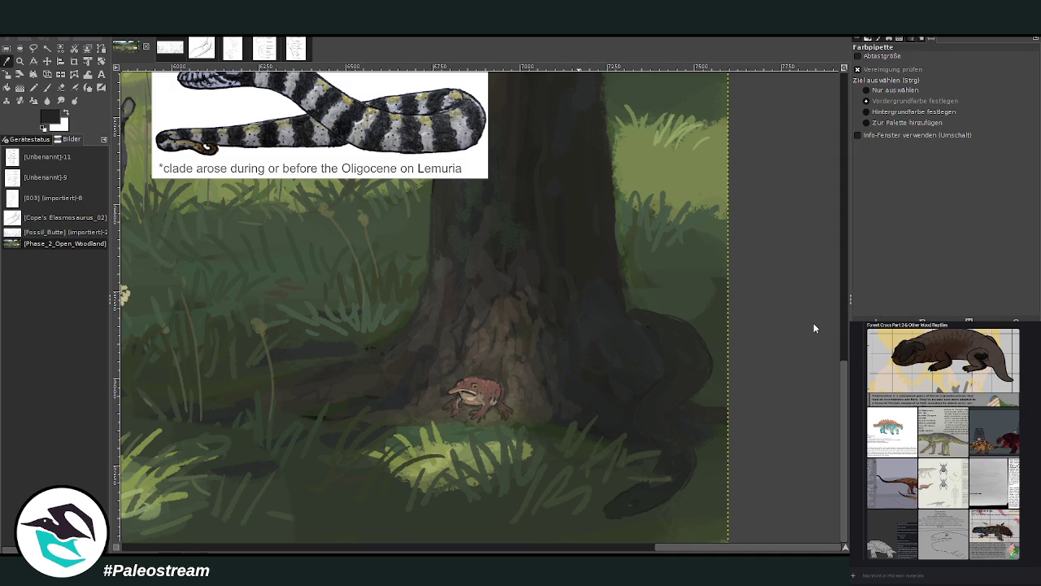
# With a smaller brush, paint pale grey bands along the snake's tail and body.
pyautogui.click(53, 87)
pyautogui.press('[')
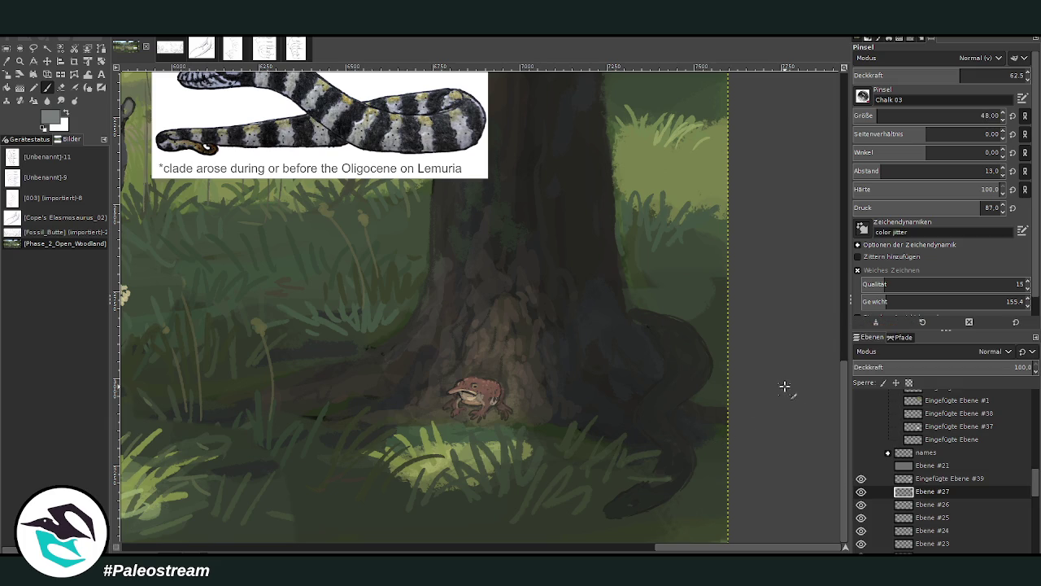
pyautogui.moveTo(664, 468); pyautogui.dragTo(683, 462)
pyautogui.scroll(8, 879, 118)
pyautogui.scroll(-5, 944, 75)
pyautogui.moveTo(677, 468)
pyautogui.mouseDown()
pyautogui.moveTo(681, 448)
pyautogui.moveTo(667, 456)
pyautogui.mouseUp()
pyautogui.scroll(3, 879, 116)
pyautogui.scroll(-5, 909, 78)
pyautogui.moveTo(667, 427)
pyautogui.mouseDown()
pyautogui.moveTo(672, 435)
pyautogui.moveTo(662, 400)
pyautogui.moveTo(678, 365)
pyautogui.moveTo(697, 372)
pyautogui.moveTo(701, 347)
pyautogui.moveTo(648, 310)
pyautogui.mouseUp()
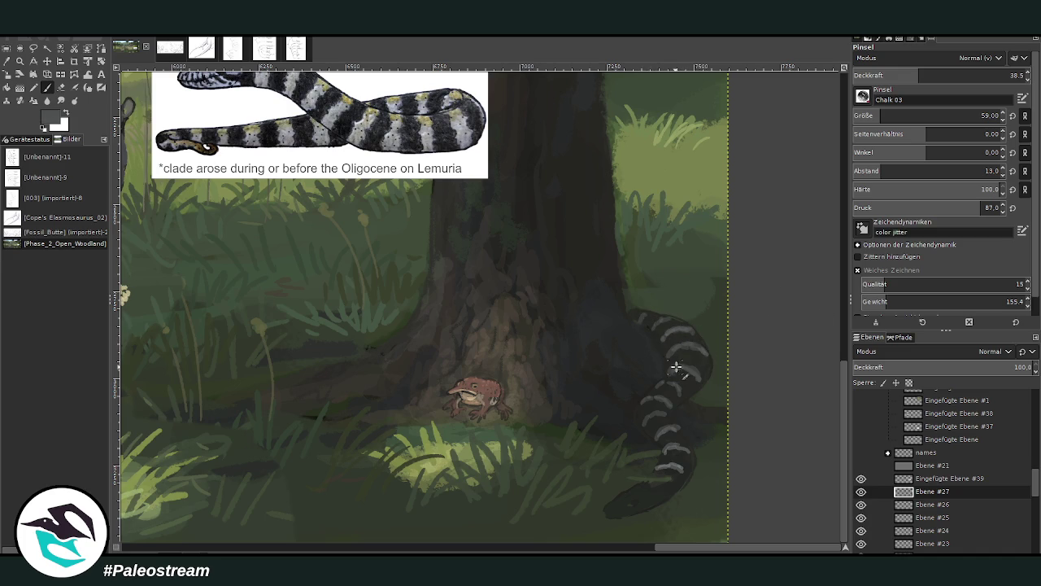
# Switch the paint colour back to near black and raise the brush opacity.
pyautogui.press('d')
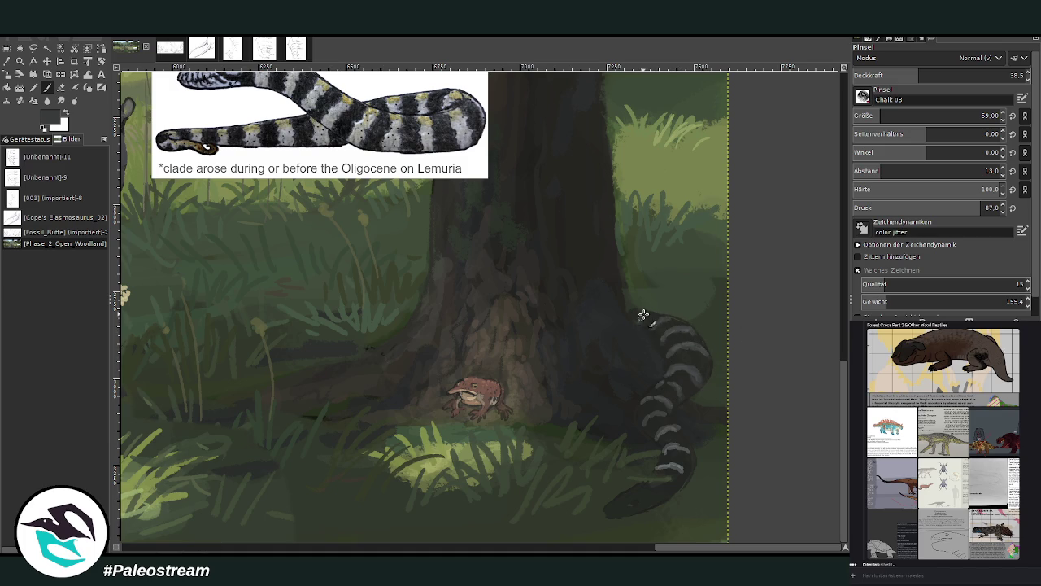
pyautogui.press('>')
pyautogui.hotkey('ctrl', 'z')
pyautogui.hotkey('ctrl', 'y')
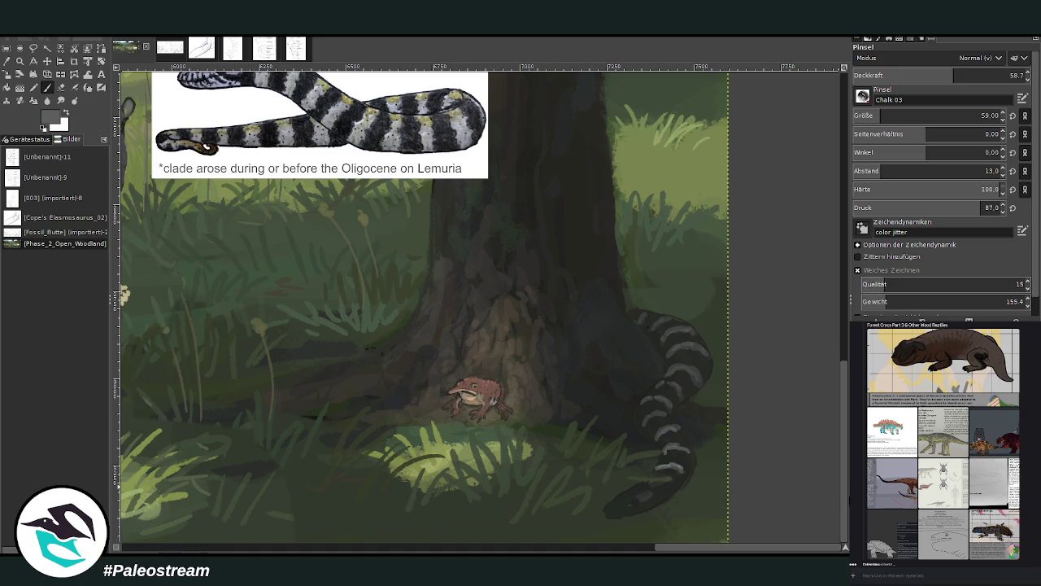
pyautogui.scroll(2, 802, 442)
pyautogui.scroll(-1, 802, 442)
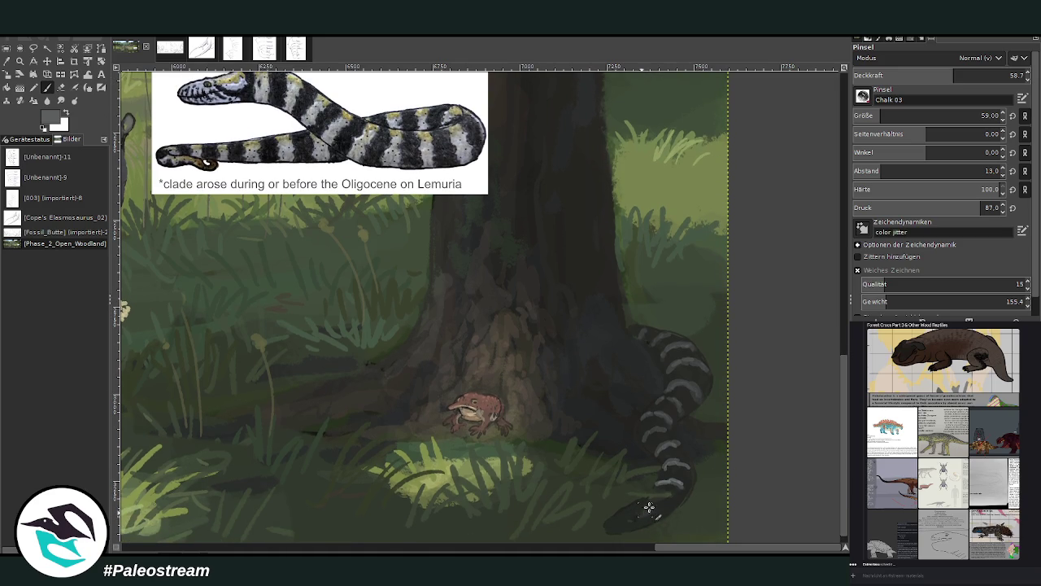
# Round the snake's head and refine its tail tip and head detail with a size-20 brush.
pyautogui.moveTo(649, 508)
pyautogui.mouseDown()
pyautogui.moveTo(615, 532)
pyautogui.moveTo(632, 525)
pyautogui.moveTo(609, 515)
pyautogui.moveTo(647, 520)
pyautogui.moveTo(658, 484)
pyautogui.moveTo(675, 461)
pyautogui.moveTo(684, 468)
pyautogui.moveTo(652, 424)
pyautogui.mouseUp()
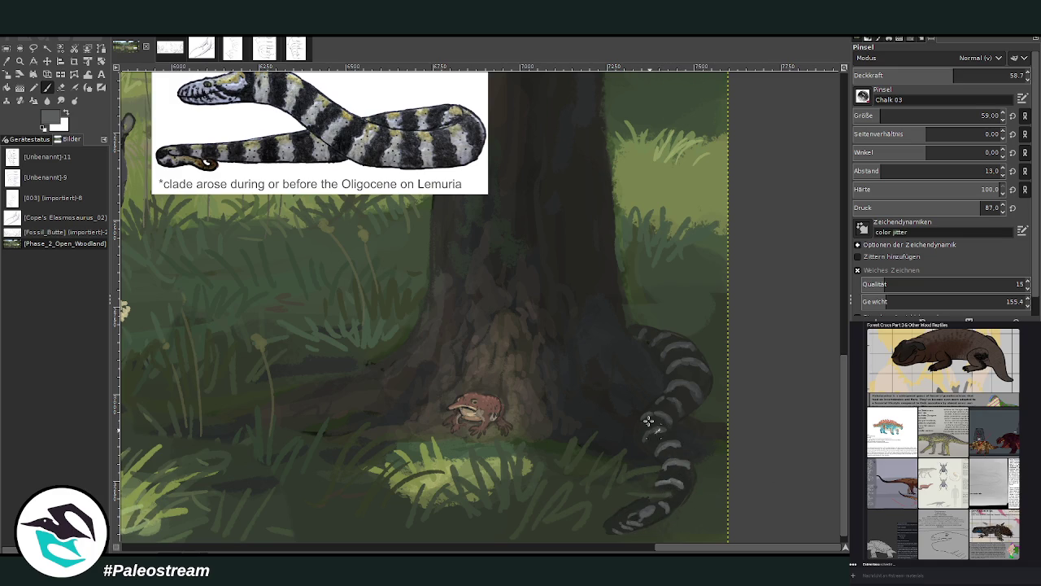
pyautogui.click(878, 115)
pyautogui.moveTo(613, 524); pyautogui.dragTo(622, 511)
pyautogui.press(']')
pyautogui.press(']')
pyautogui.press(']')
pyautogui.press(']')
pyautogui.press(']')
pyautogui.press(']')
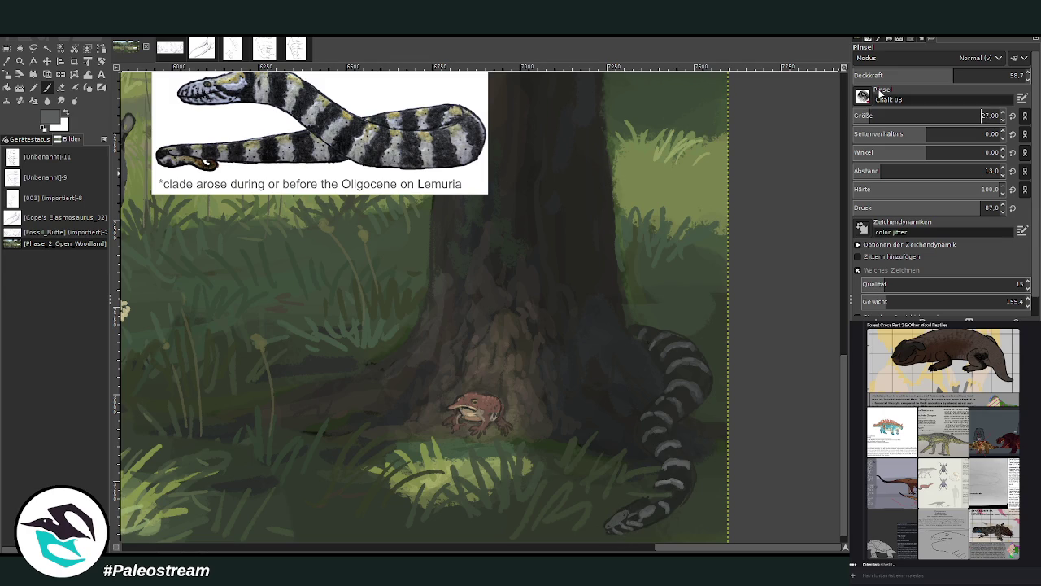
pyautogui.click(623, 514)
pyautogui.moveTo(632, 510)
pyautogui.mouseDown()
pyautogui.moveTo(624, 509)
pyautogui.moveTo(653, 502)
pyautogui.moveTo(612, 518)
pyautogui.moveTo(624, 513)
pyautogui.mouseUp()
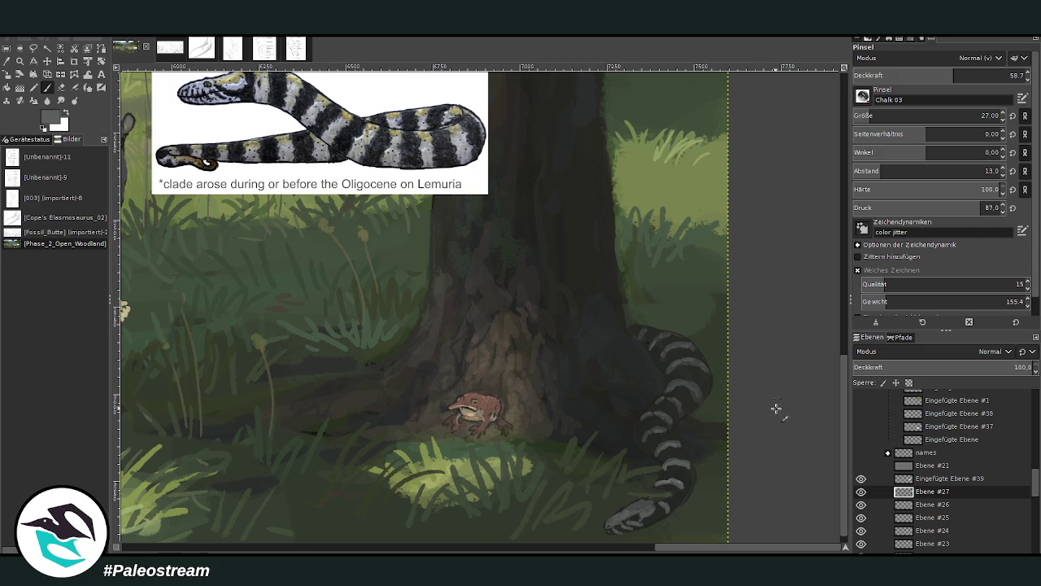
pyautogui.click(633, 510)
# Set the brush to size 76 and 48.6 opacity and sample a near-black shade from the painting.
pyautogui.moveTo(936, 115); pyautogui.dragTo(948, 115)
pyautogui.moveTo(954, 77); pyautogui.dragTo(962, 77)
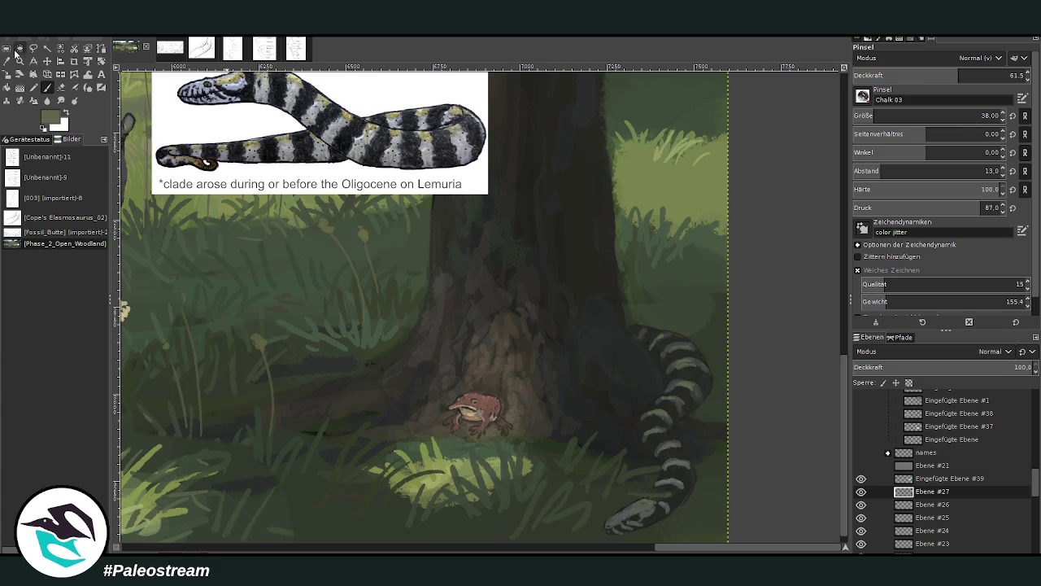
pyautogui.click(15, 54)
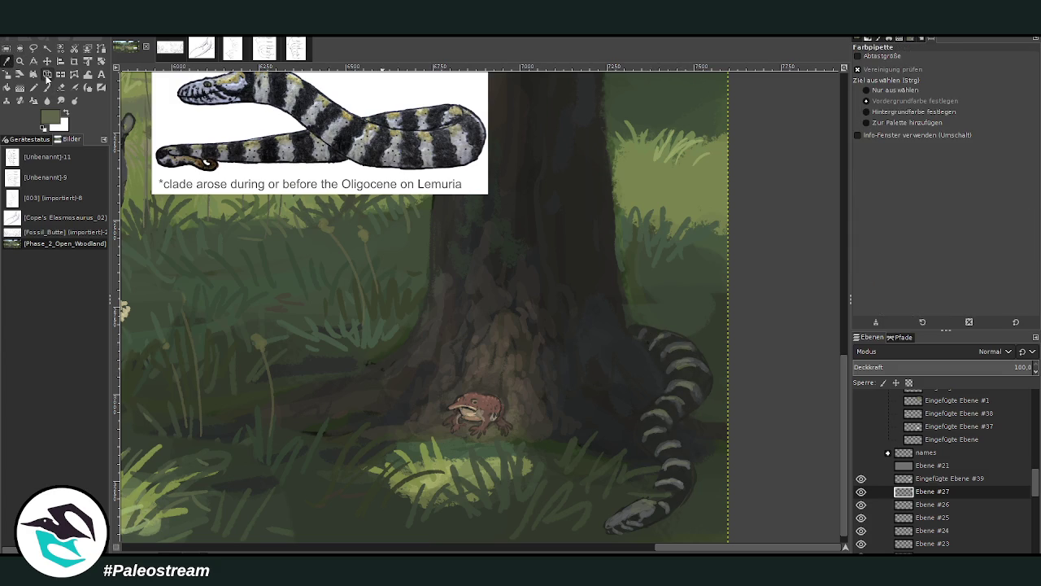
pyautogui.click(614, 402)
# Paint a dark shadow along the snake's tail with a size-76, lower-opacity brush.
pyautogui.press('p')
pyautogui.moveTo(878, 118); pyautogui.dragTo(884, 116)
pyautogui.click(936, 75)
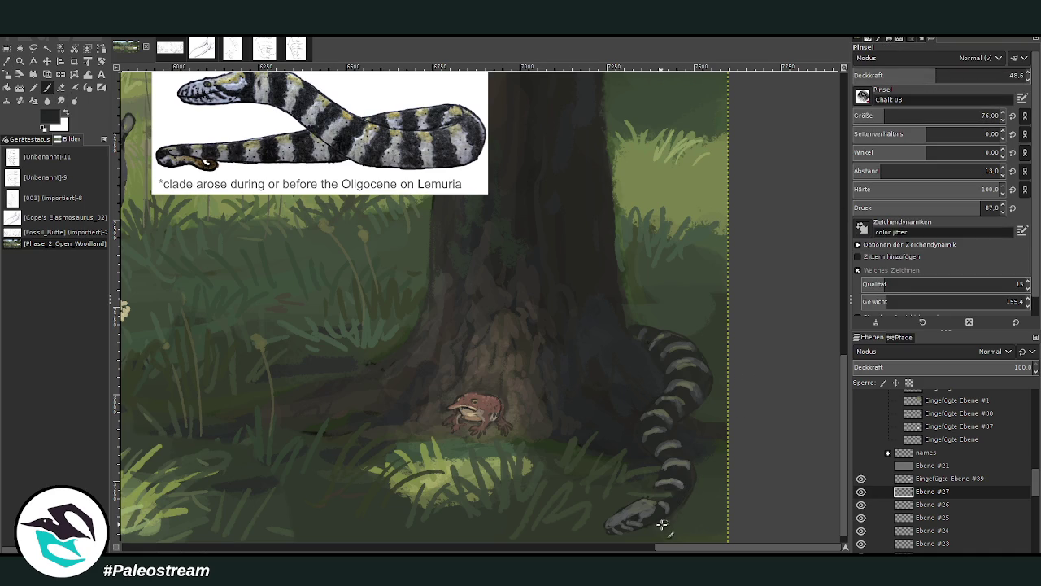
pyautogui.moveTo(663, 521); pyautogui.dragTo(702, 457)
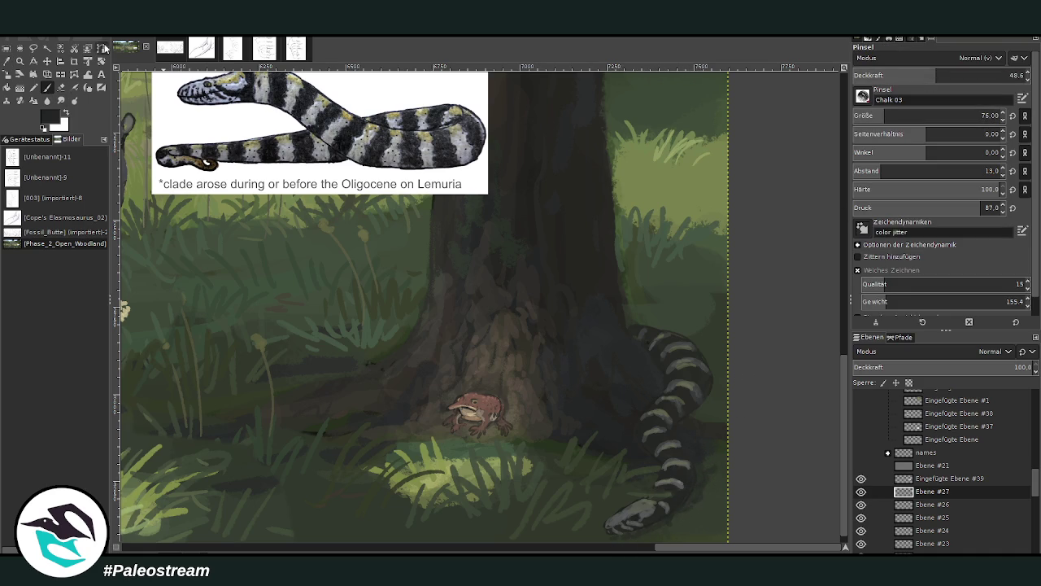
# Sample dark grass green and, at size 52 and 85.5 opacity, paint grass blades across the snake.
pyautogui.click(8, 62)
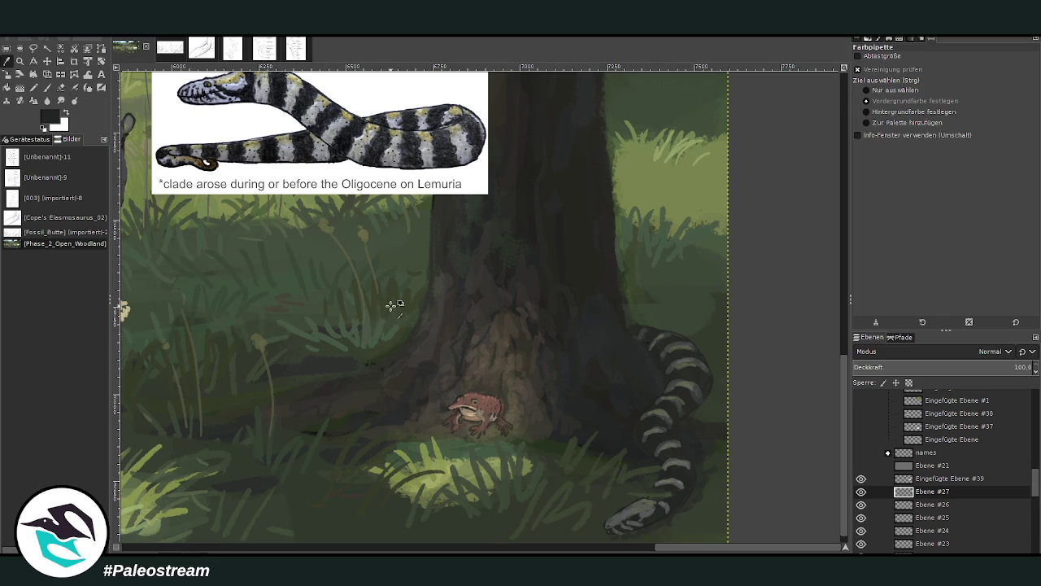
pyautogui.click(379, 332)
pyautogui.click(47, 87)
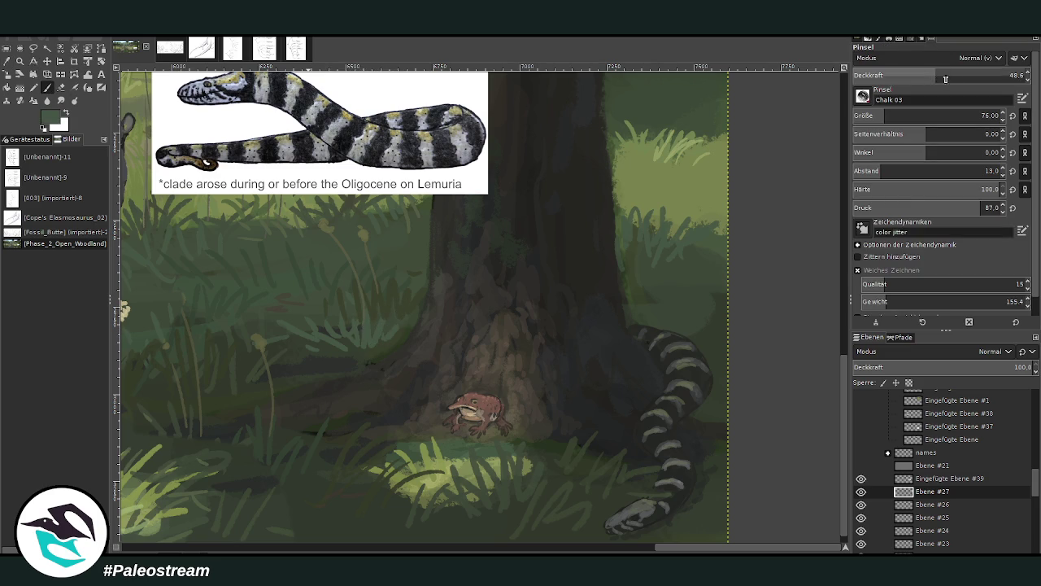
pyautogui.click(986, 75)
pyautogui.click(982, 115)
pyautogui.write('52')
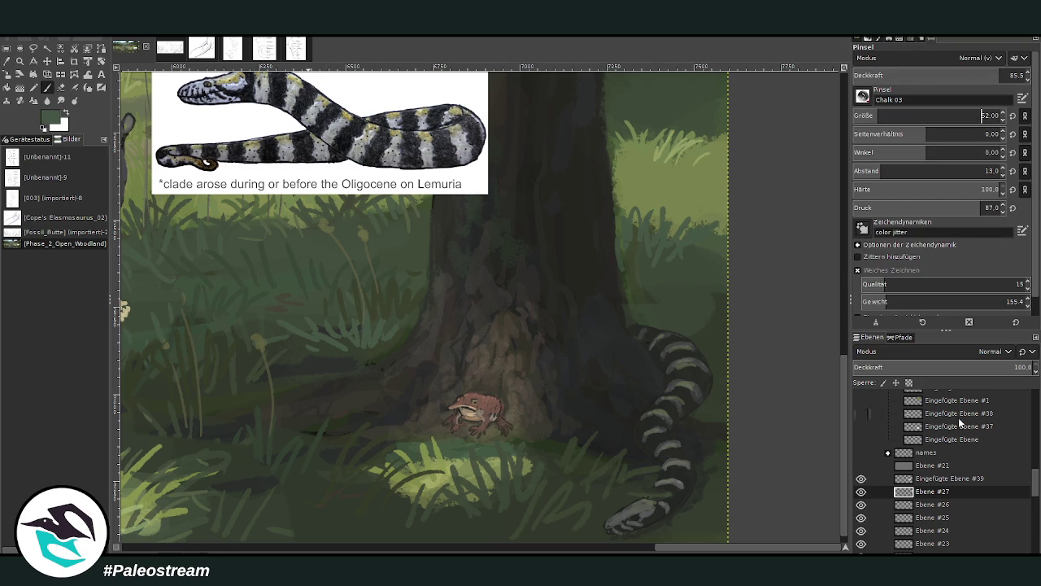
pyautogui.press('Return')
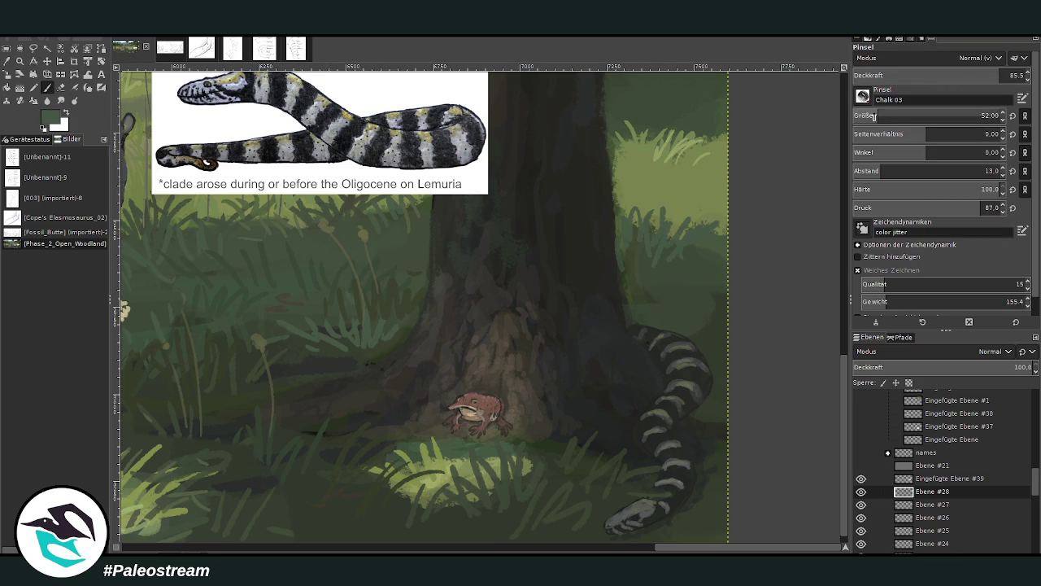
pyautogui.moveTo(724, 427)
pyautogui.mouseDown()
pyautogui.moveTo(661, 422)
pyautogui.moveTo(638, 452)
pyautogui.moveTo(664, 460)
pyautogui.mouseUp()
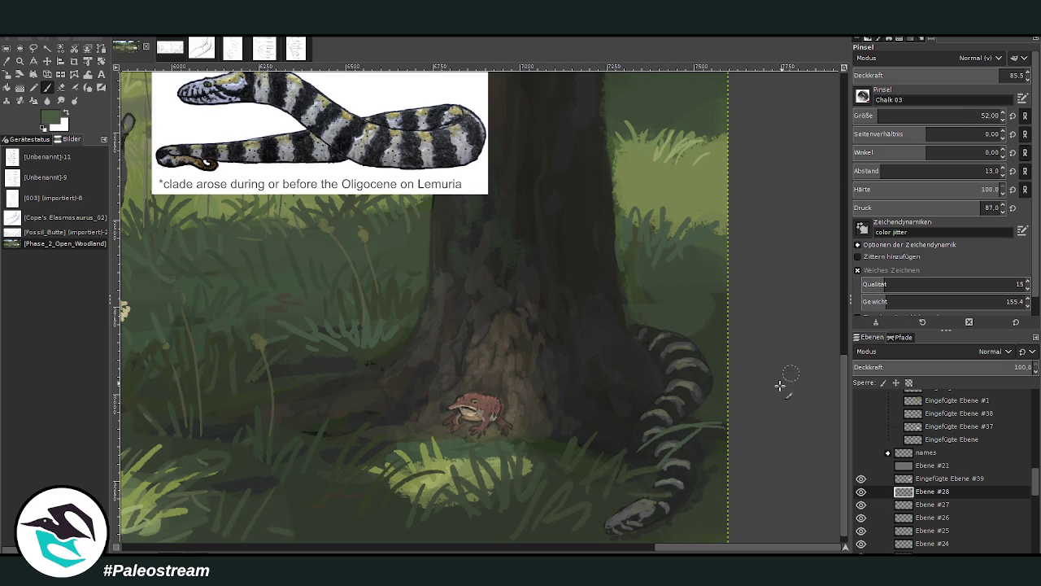
pyautogui.moveTo(718, 422)
pyautogui.mouseDown()
pyautogui.moveTo(658, 412)
pyautogui.moveTo(635, 432)
pyautogui.mouseUp()
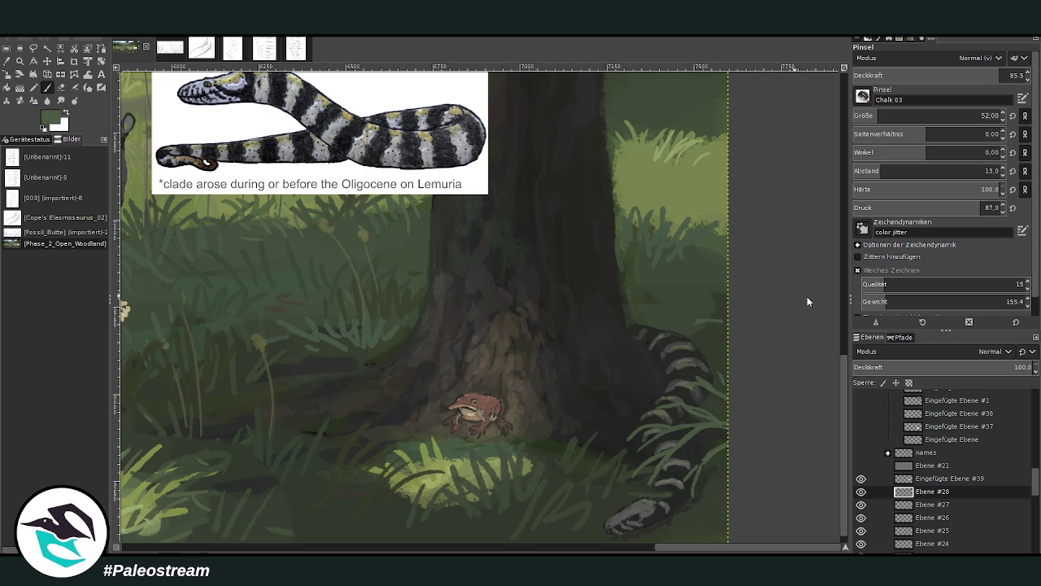
pyautogui.moveTo(660, 350); pyautogui.dragTo(679, 328)
pyautogui.moveTo(651, 373)
pyautogui.mouseDown()
pyautogui.moveTo(693, 318)
pyautogui.moveTo(713, 328)
pyautogui.moveTo(724, 310)
pyautogui.mouseUp()
pyautogui.moveTo(692, 358); pyautogui.dragTo(700, 335)
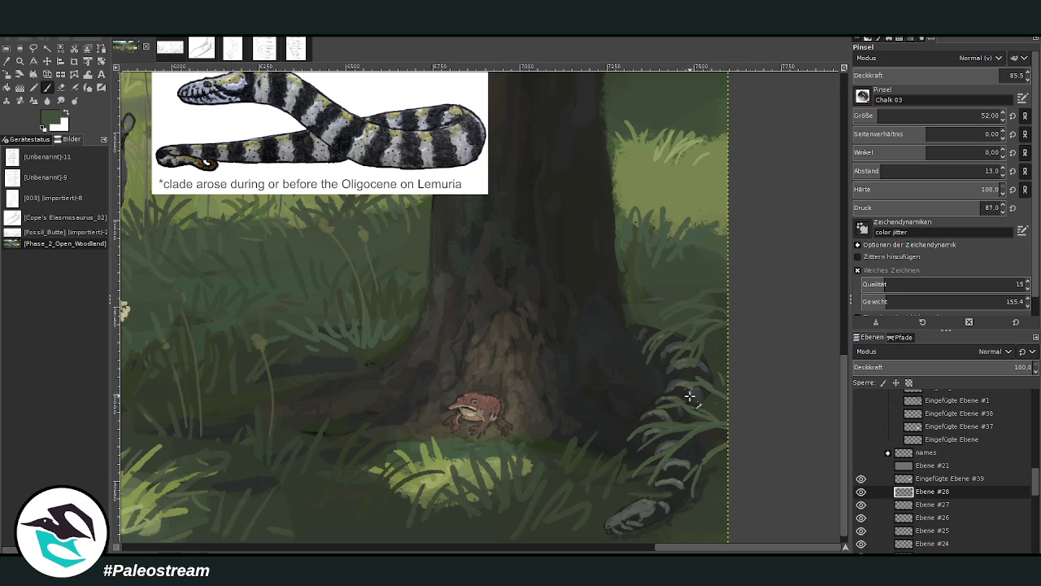
pyautogui.moveTo(729, 407); pyautogui.dragTo(701, 412)
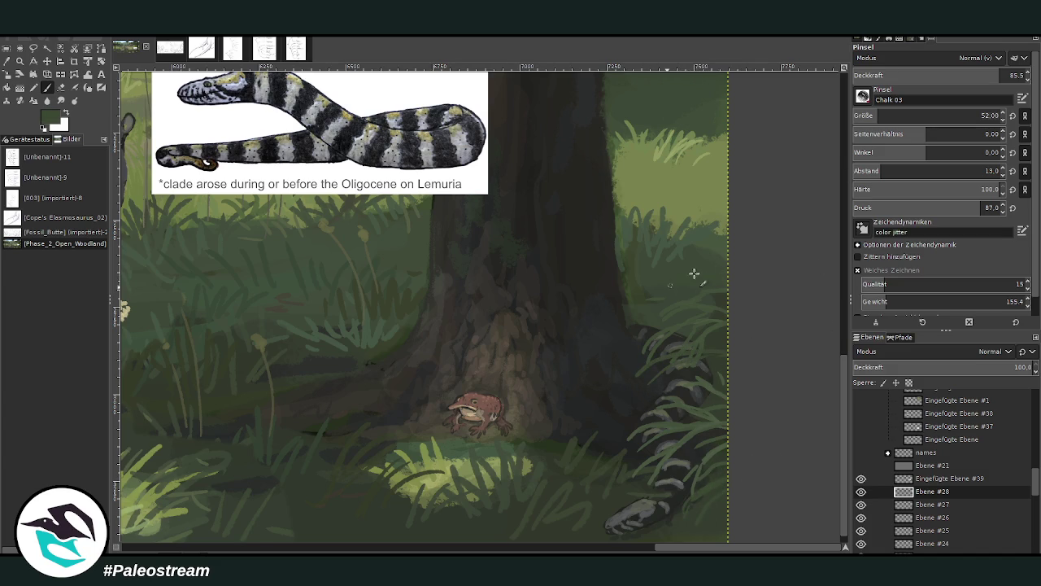
# At size 33 and 65 opacity, paint grass blades right of the trunk and in the lower-right grass.
pyautogui.moveTo(903, 119)
pyautogui.mouseDown()
pyautogui.moveTo(887, 120)
pyautogui.moveTo(911, 115)
pyautogui.mouseUp()
pyautogui.moveTo(685, 206); pyautogui.dragTo(720, 226)
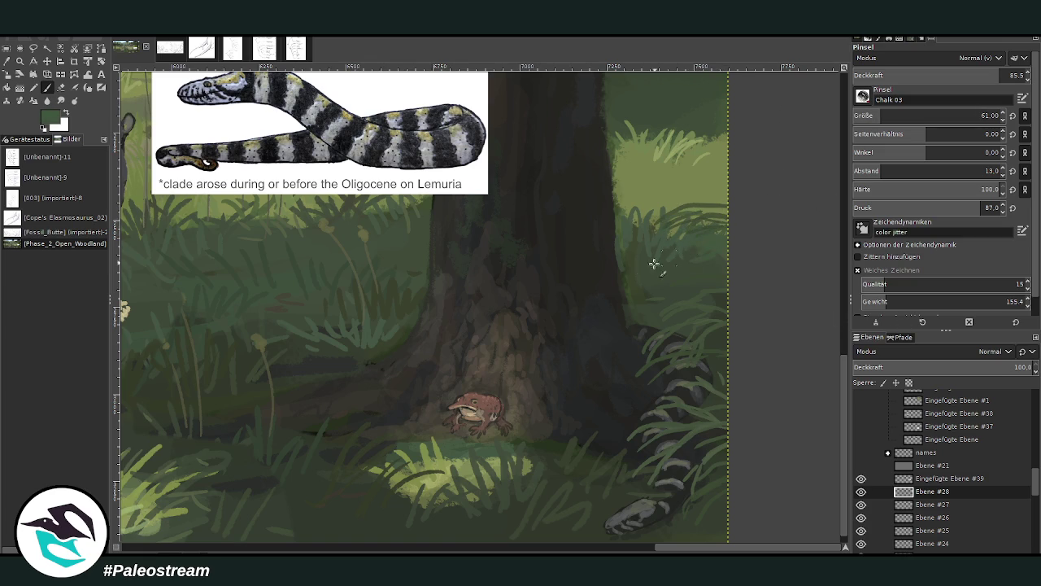
pyautogui.moveTo(642, 281)
pyautogui.mouseDown()
pyautogui.moveTo(675, 293)
pyautogui.moveTo(651, 270)
pyautogui.moveTo(726, 288)
pyautogui.mouseUp()
pyautogui.click(965, 75)
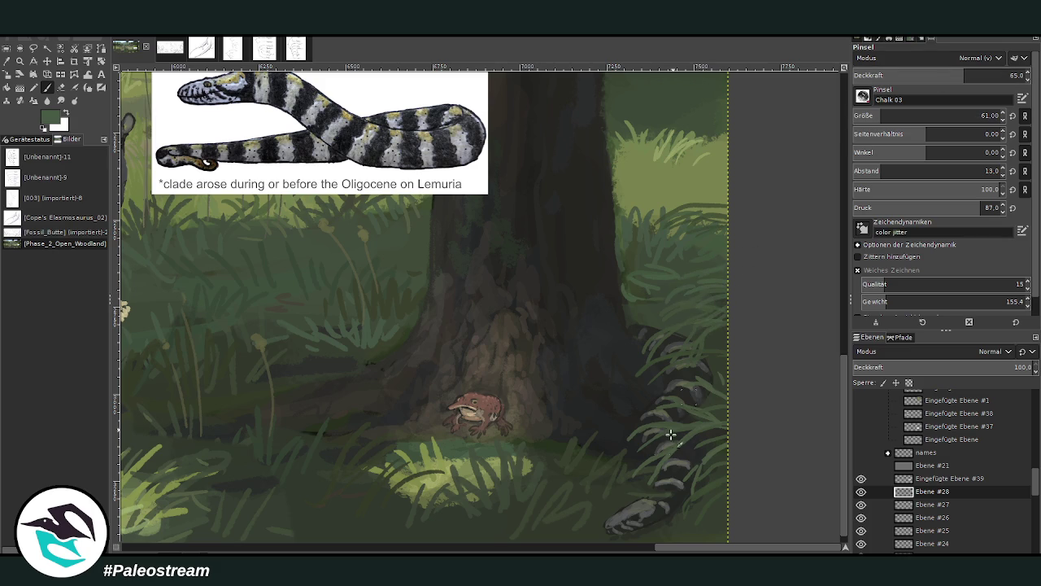
pyautogui.moveTo(844, 530); pyautogui.dragTo(845, 545)
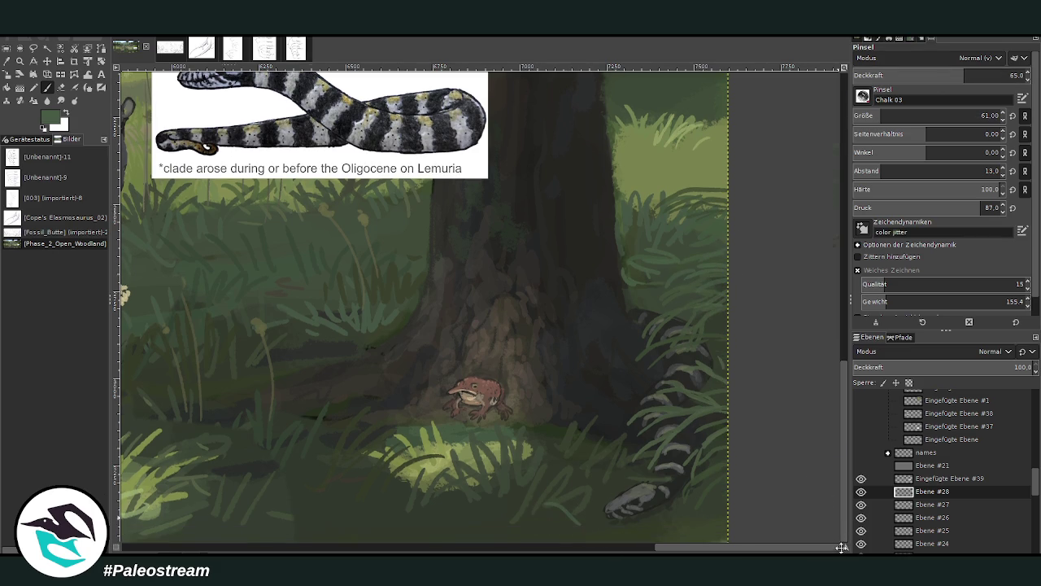
pyautogui.moveTo(654, 438)
pyautogui.mouseDown()
pyautogui.moveTo(606, 425)
pyautogui.moveTo(625, 400)
pyautogui.moveTo(647, 401)
pyautogui.mouseUp()
pyautogui.moveTo(613, 461)
pyautogui.mouseDown()
pyautogui.moveTo(534, 438)
pyautogui.moveTo(655, 417)
pyautogui.mouseUp()
pyautogui.moveTo(669, 462)
pyautogui.mouseDown()
pyautogui.moveTo(662, 442)
pyautogui.moveTo(642, 468)
pyautogui.mouseUp()
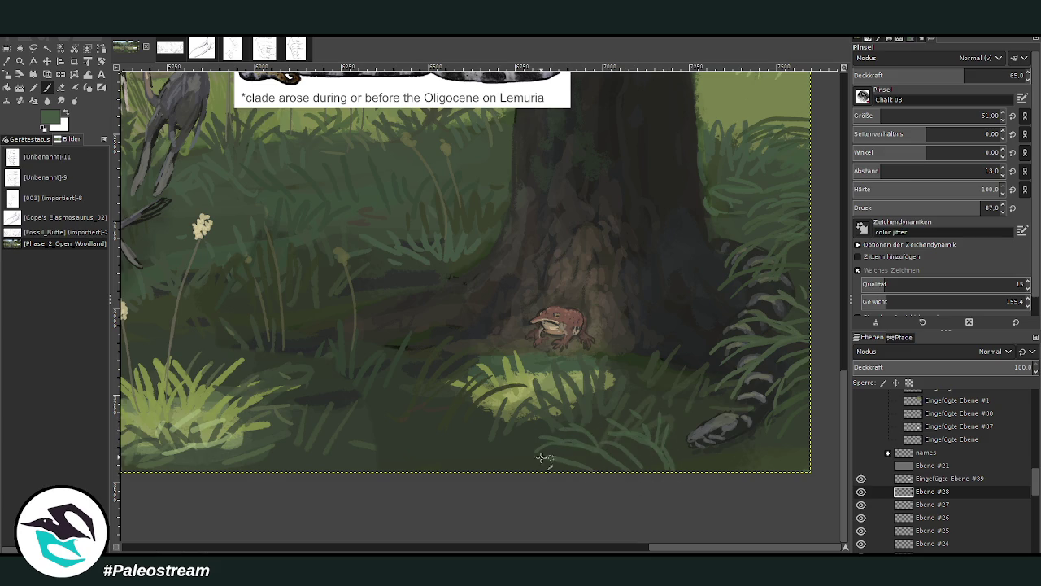
# Paint light grass strokes at the lower right with a size-80, ~50-opacity brush, then shrink it to 41.
pyautogui.click(982, 115)
pyautogui.click(940, 75)
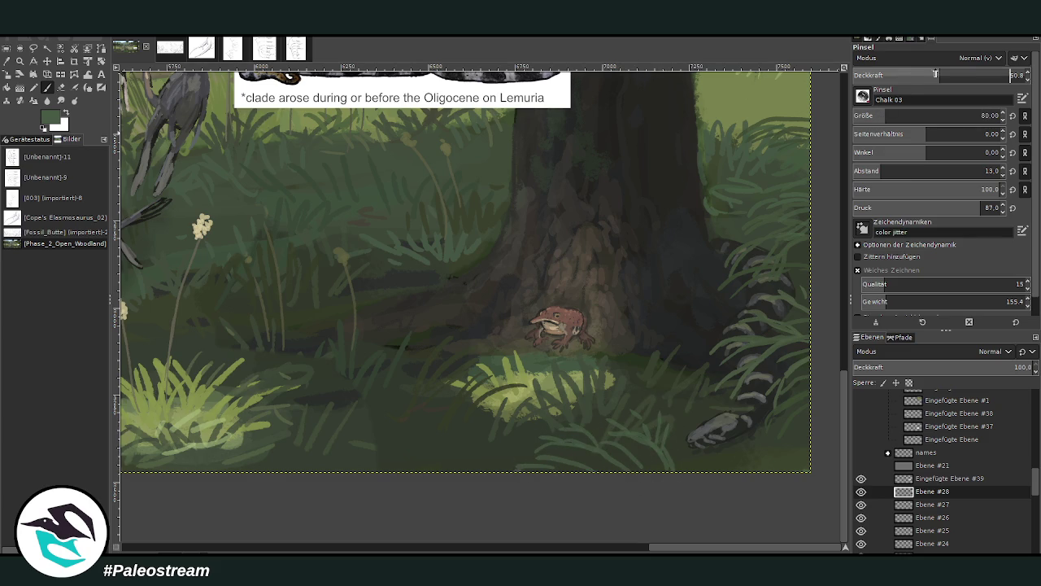
pyautogui.moveTo(746, 472); pyautogui.dragTo(773, 430)
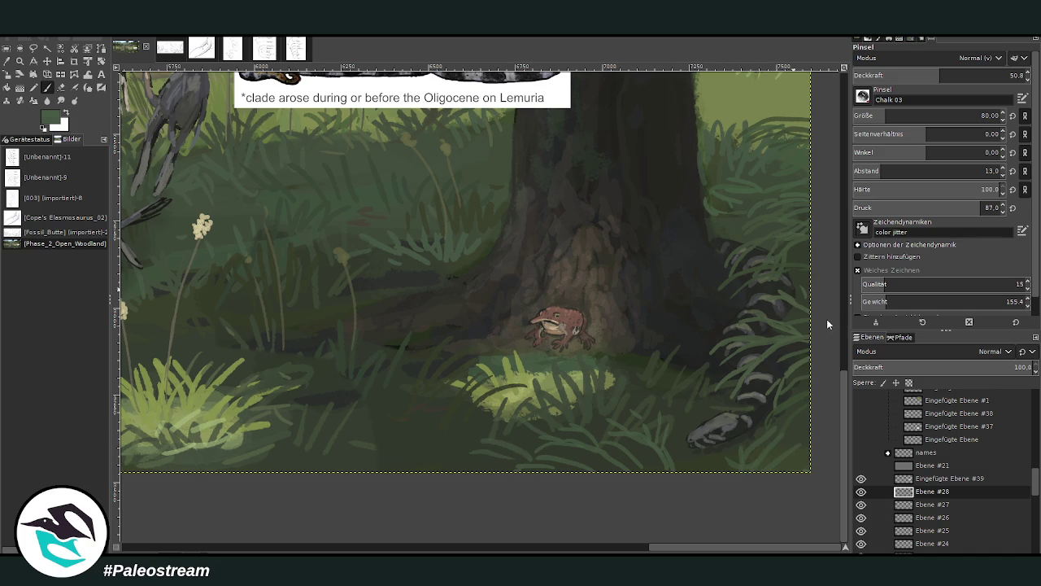
pyautogui.click(975, 75)
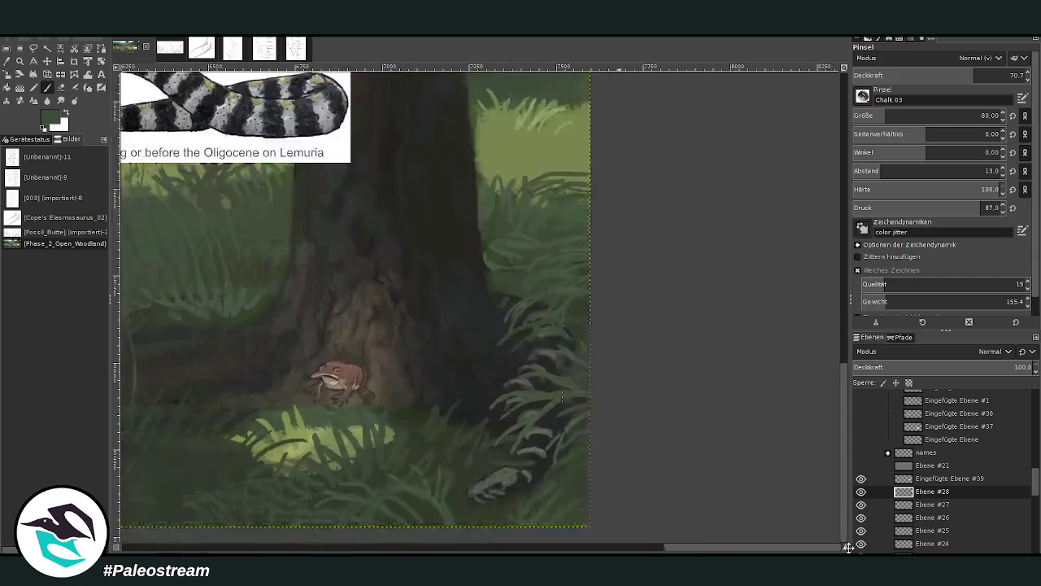
pyautogui.moveTo(850, 547); pyautogui.dragTo(854, 543)
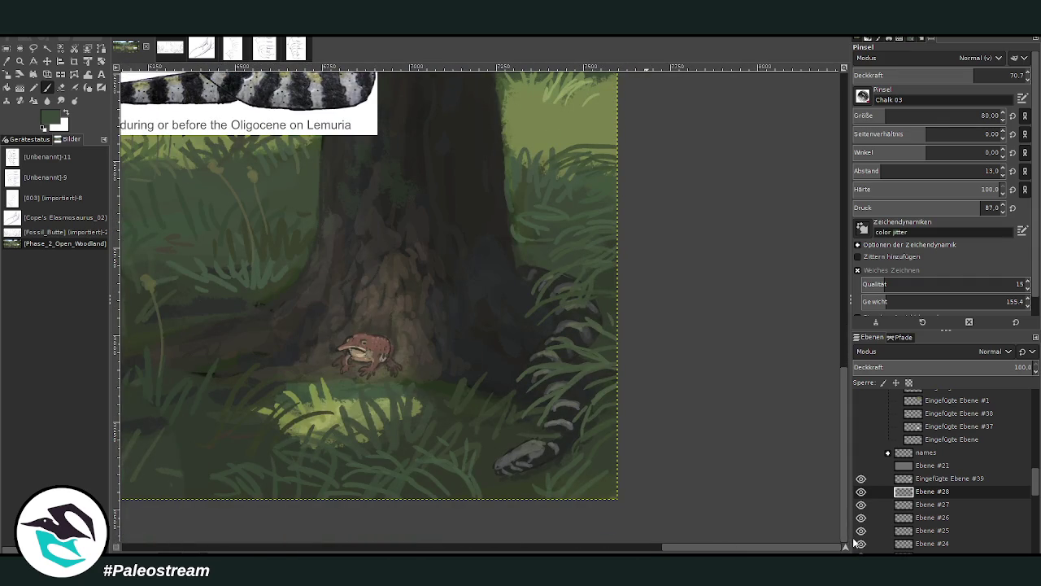
pyautogui.click(873, 116)
pyautogui.scroll(-4, 369, 231)
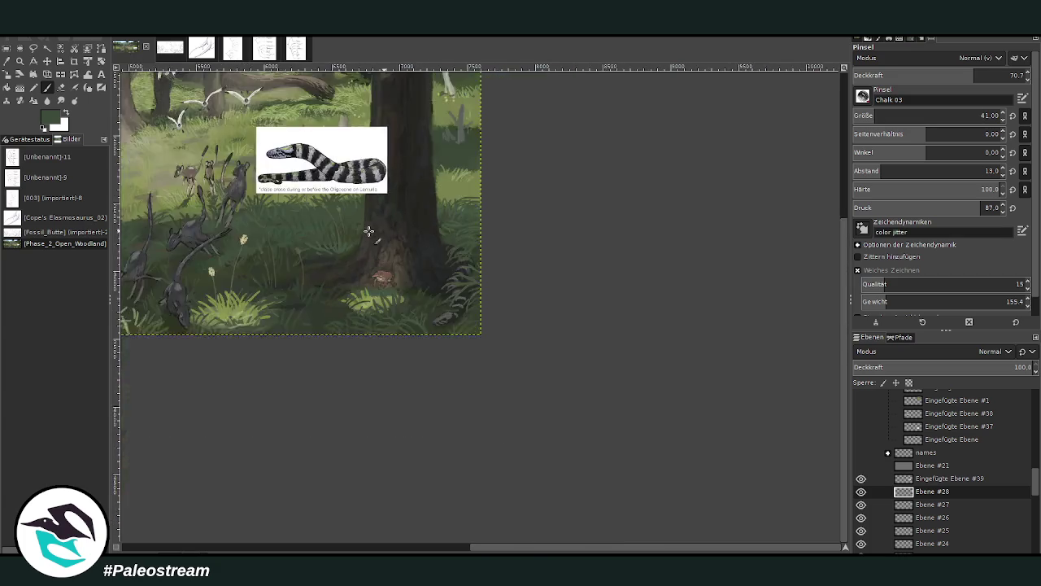
# Zoom in on the tree base, sample a lighter green at 44.5 opacity and size 54, then zoom out.
pyautogui.press('z')
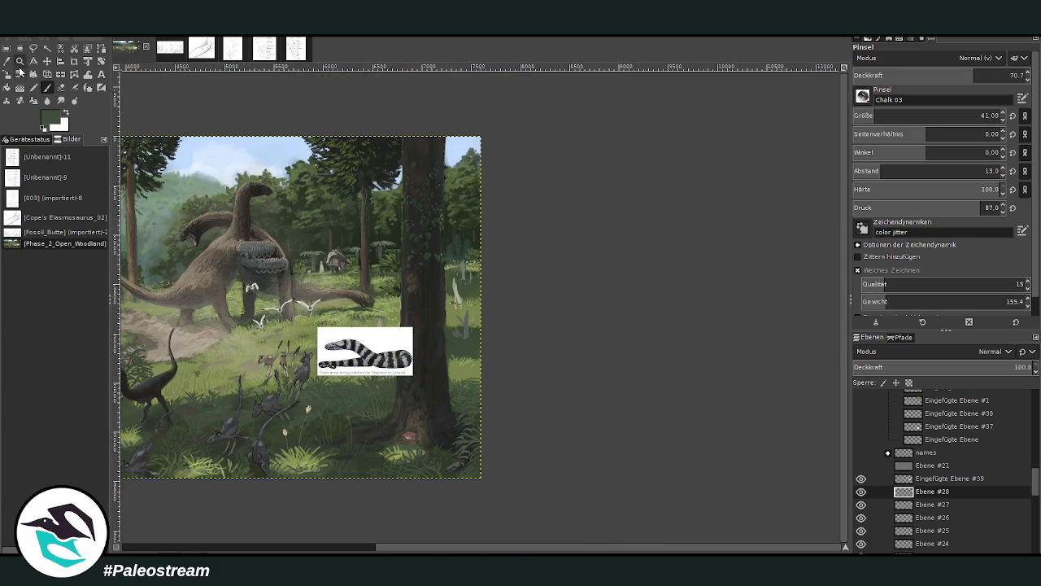
pyautogui.moveTo(289, 302); pyautogui.dragTo(493, 495)
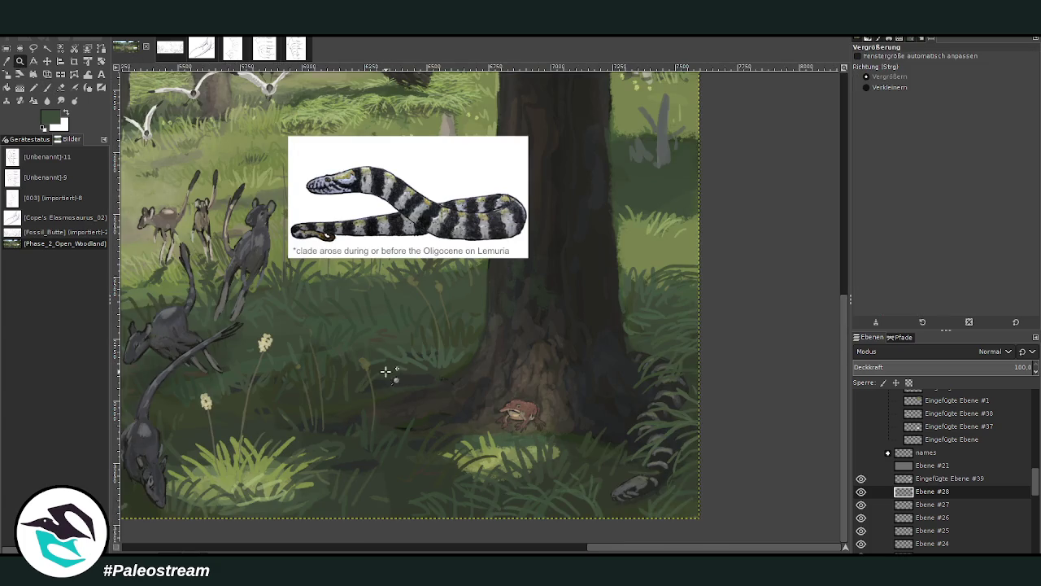
pyautogui.click(617, 488)
pyautogui.press('o')
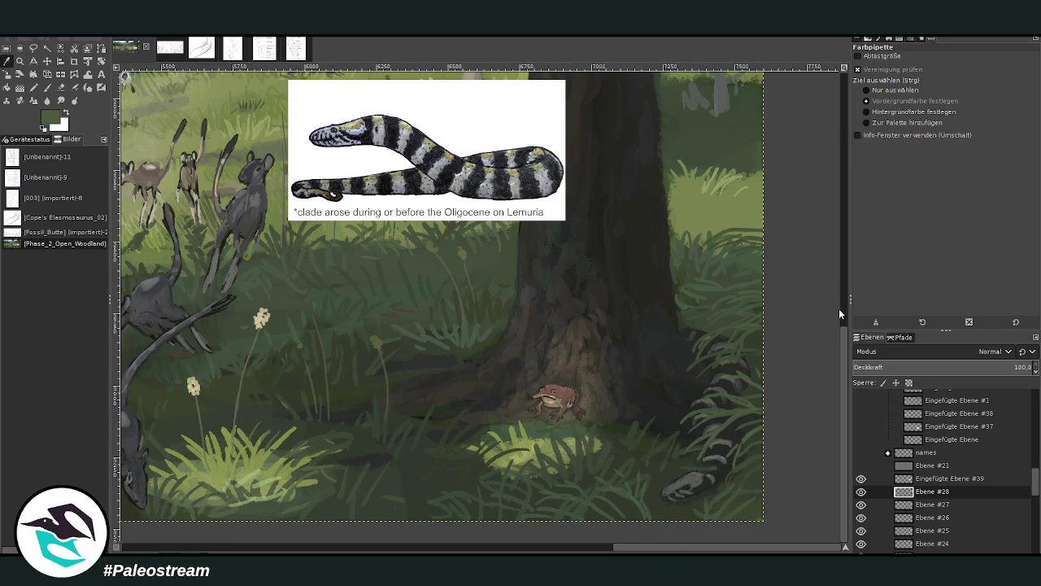
pyautogui.press('p')
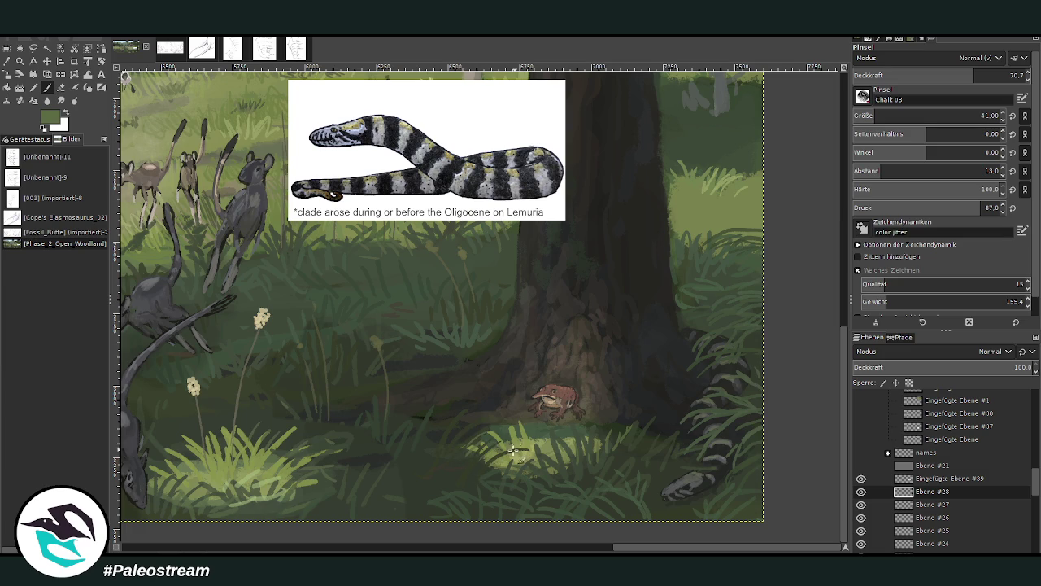
pyautogui.click(930, 75)
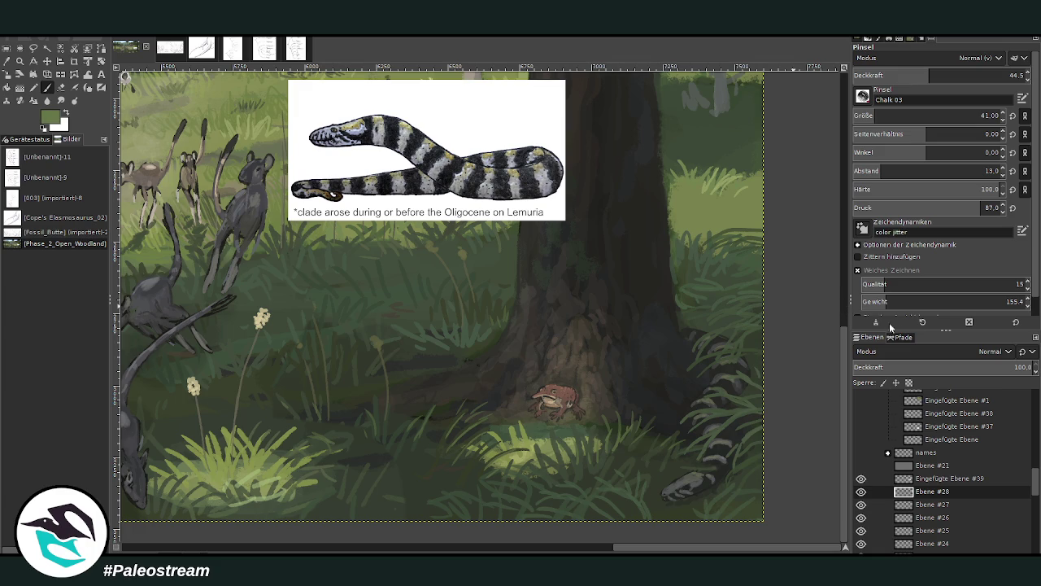
pyautogui.keyDown('ctrl'); pyautogui.click(731, 174); pyautogui.keyUp('ctrl')
pyautogui.click(883, 110)
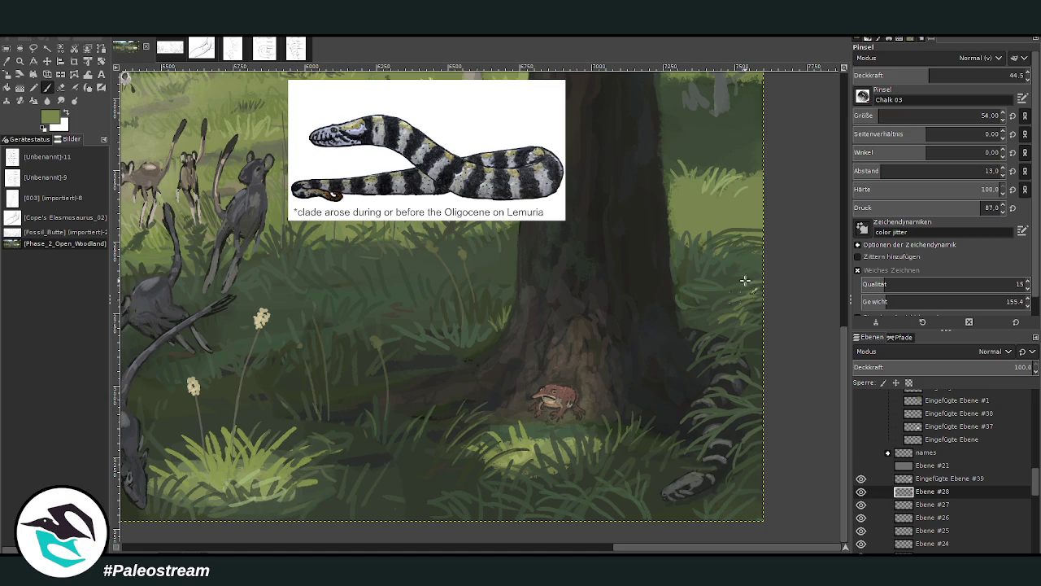
pyautogui.press('-')
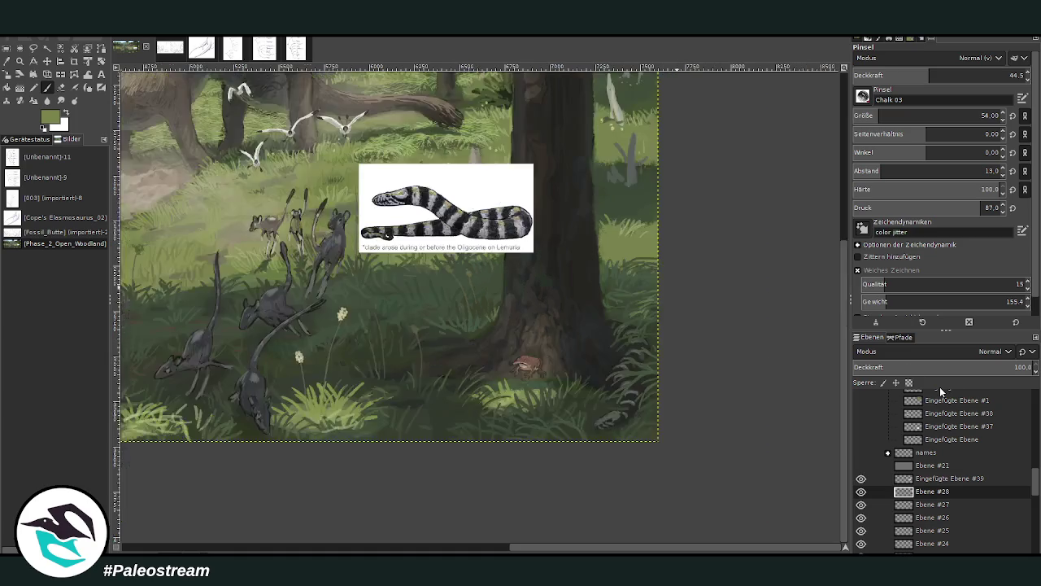
pyautogui.press('-')
pyautogui.press('-')
pyautogui.press('-')
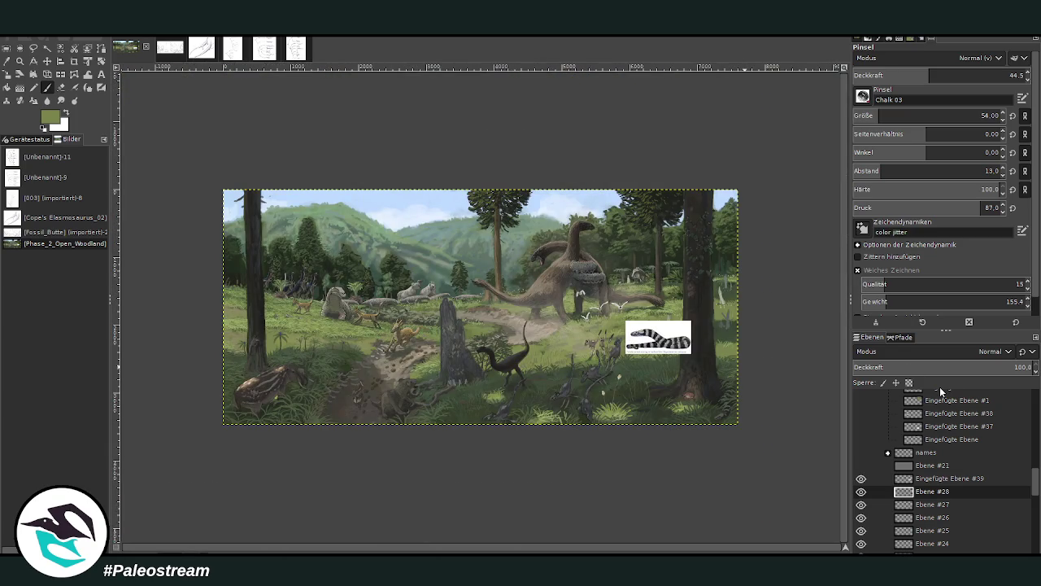
# Zoom into the right of the scene, tuck Eingefügte Ebene #39 into the hidden group, and select Ebene #28.
pyautogui.press('z')
pyautogui.moveTo(398, 221); pyautogui.dragTo(735, 465)
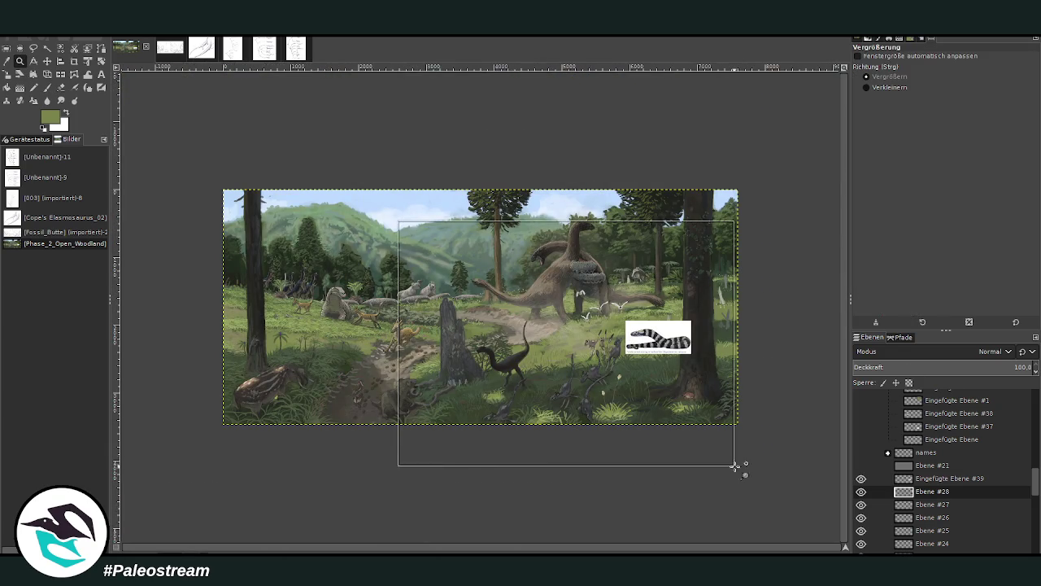
pyautogui.click(860, 479)
pyautogui.moveTo(930, 479); pyautogui.dragTo(928, 427)
pyautogui.click(903, 493)
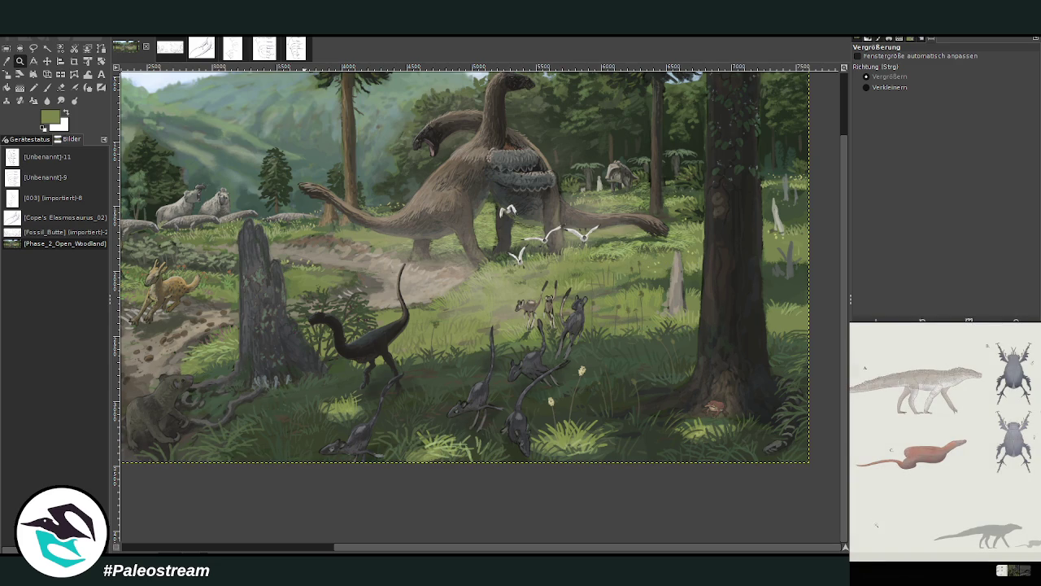
# Browse the chat's shared reference images, enlarging and closing one.
pyautogui.click(936, 573)
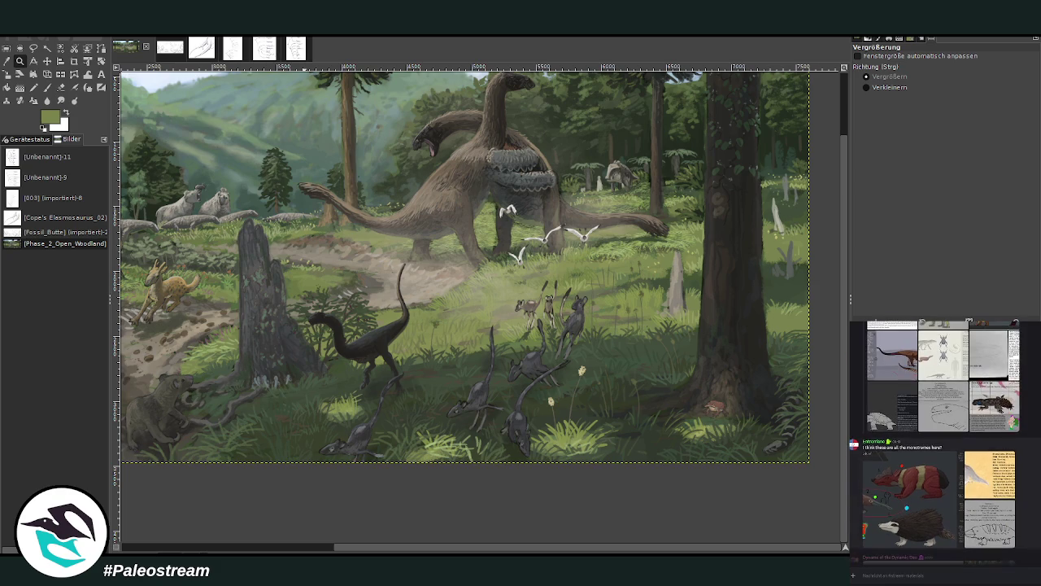
pyautogui.scroll(3, 897, 448)
pyautogui.click(886, 475)
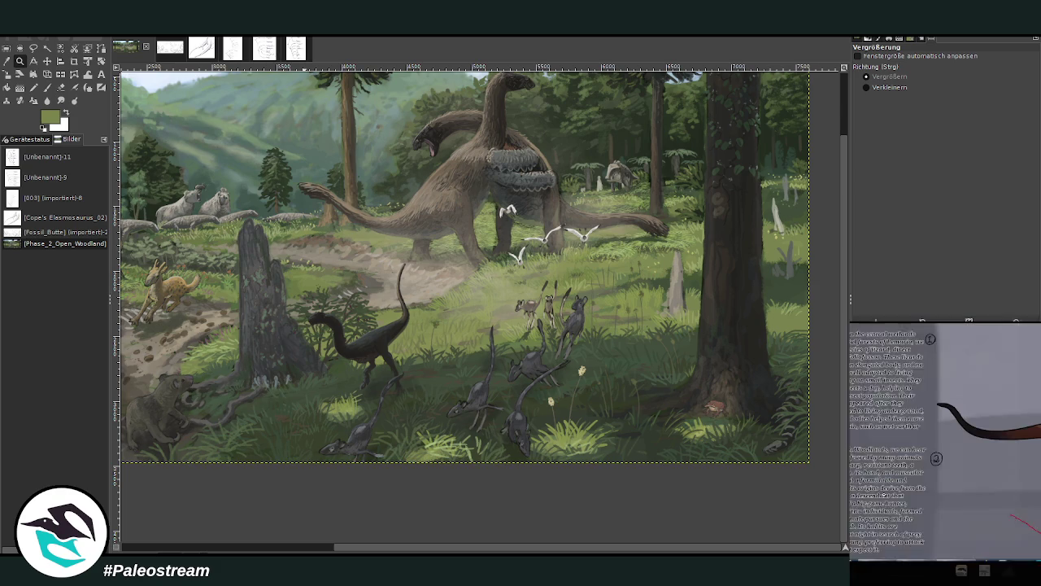
pyautogui.click(923, 572)
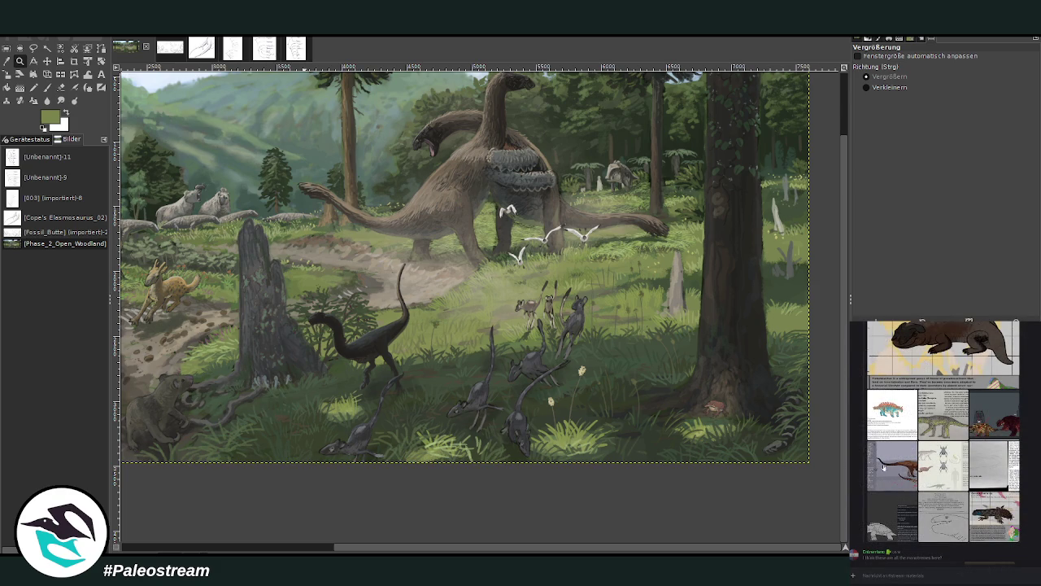
pyautogui.scroll(-10, 944, 431)
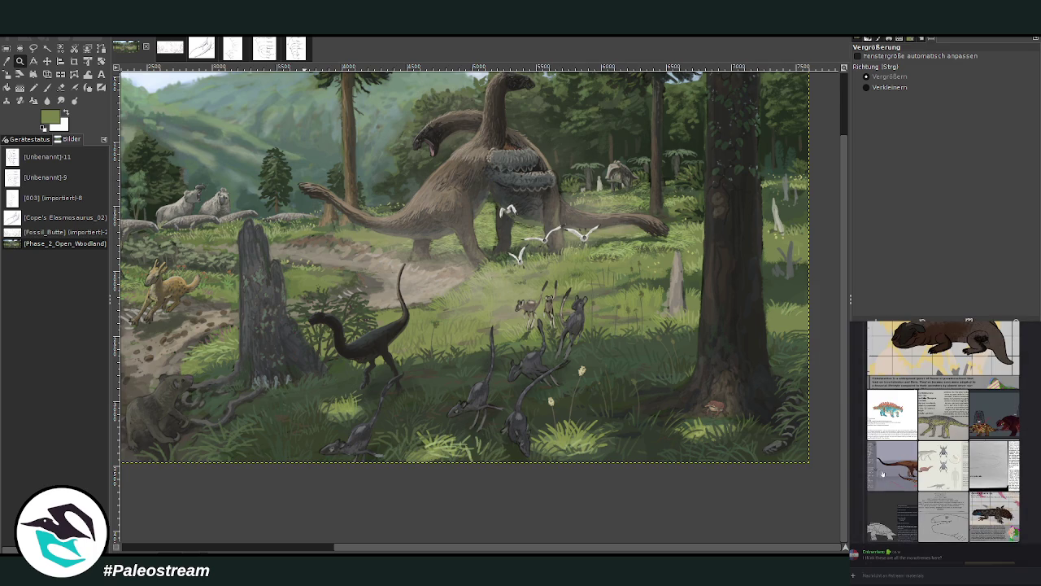
pyautogui.scroll(3, 885, 470)
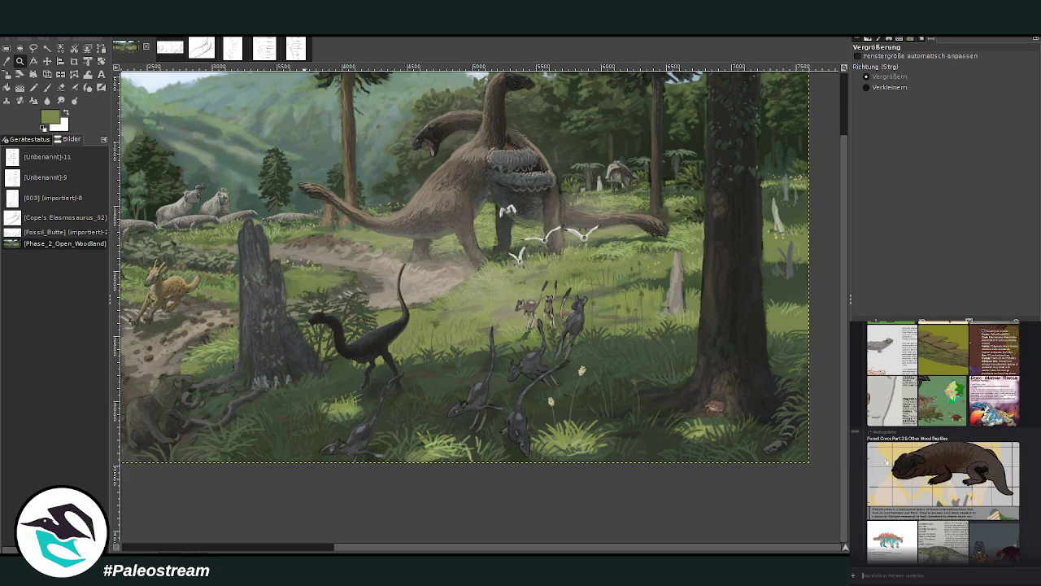
pyautogui.scroll(3, 887, 461)
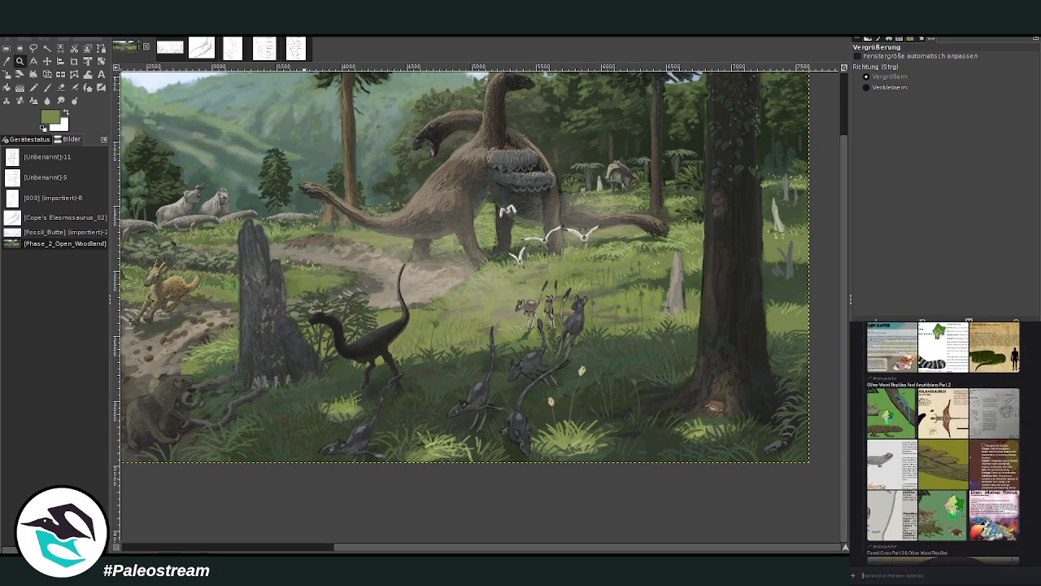
# View the frog, Geckos of Lemuria and green Varanolis lizard reference images.
pyautogui.click(894, 517)
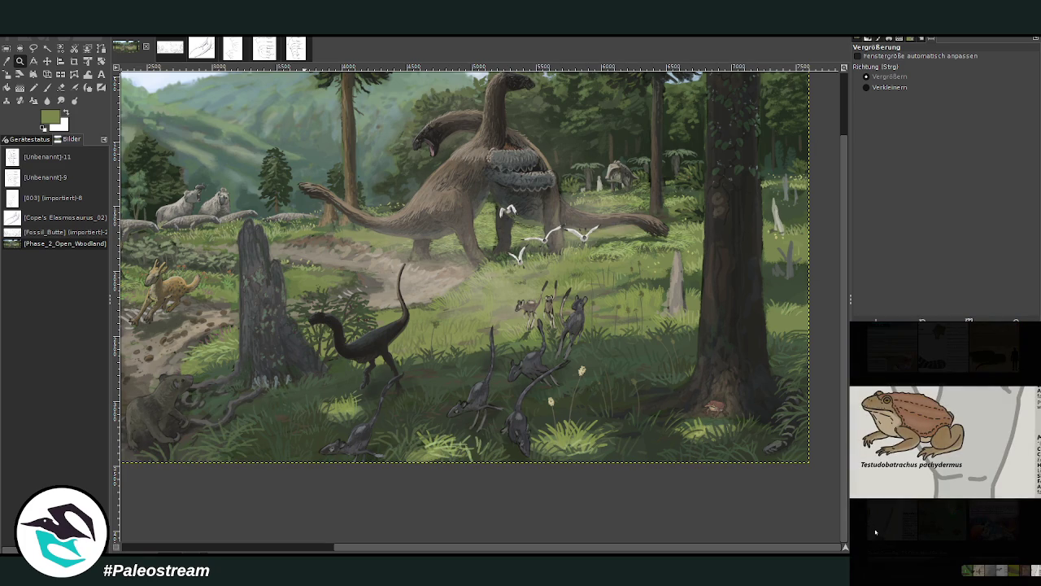
pyautogui.click(883, 528)
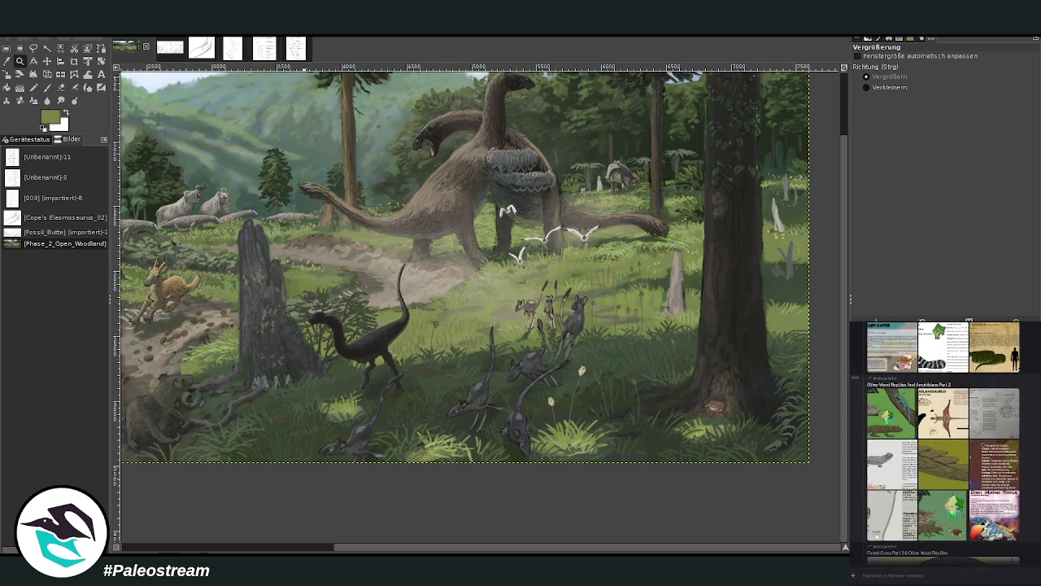
pyautogui.scroll(2, 884, 511)
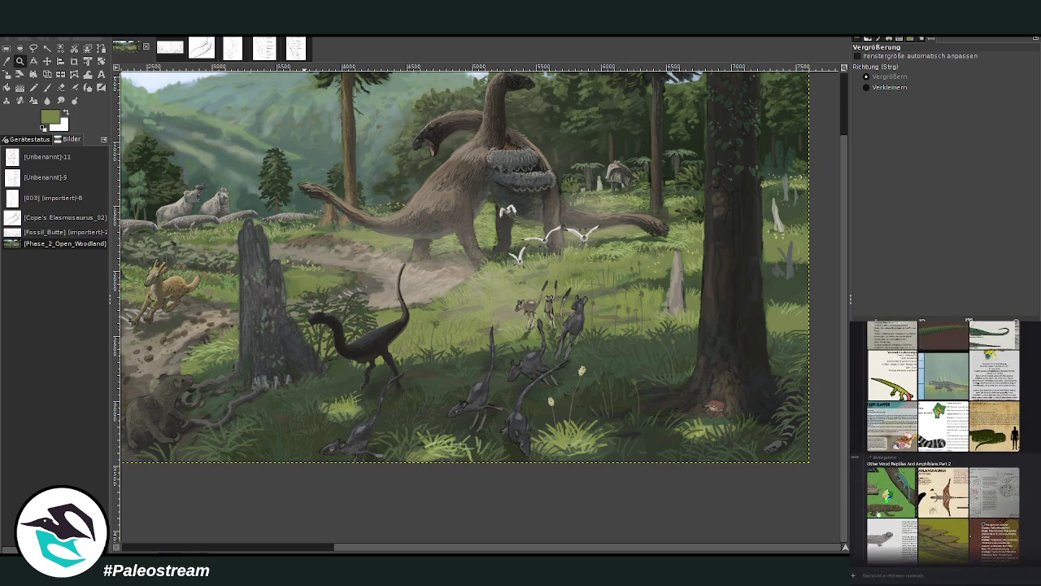
pyautogui.click(877, 507)
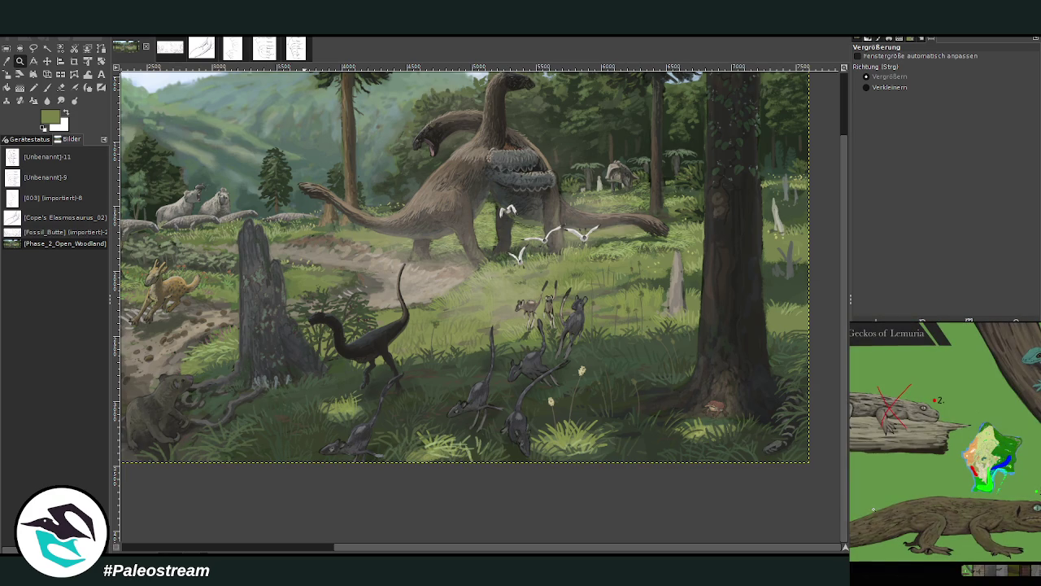
pyautogui.click(915, 578)
pyautogui.scroll(2, 944, 443)
pyautogui.scroll(1, 944, 443)
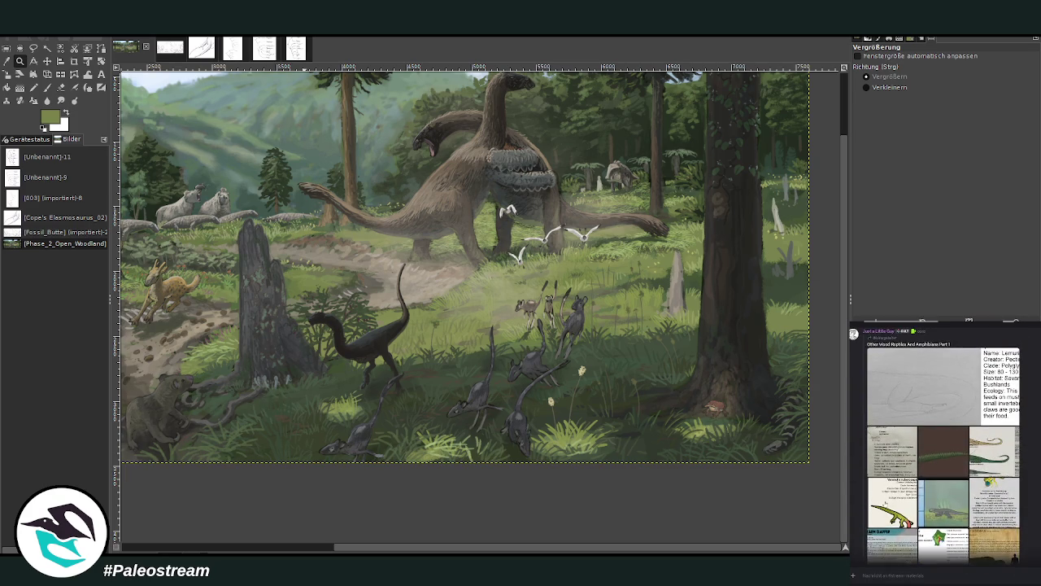
pyautogui.click(889, 510)
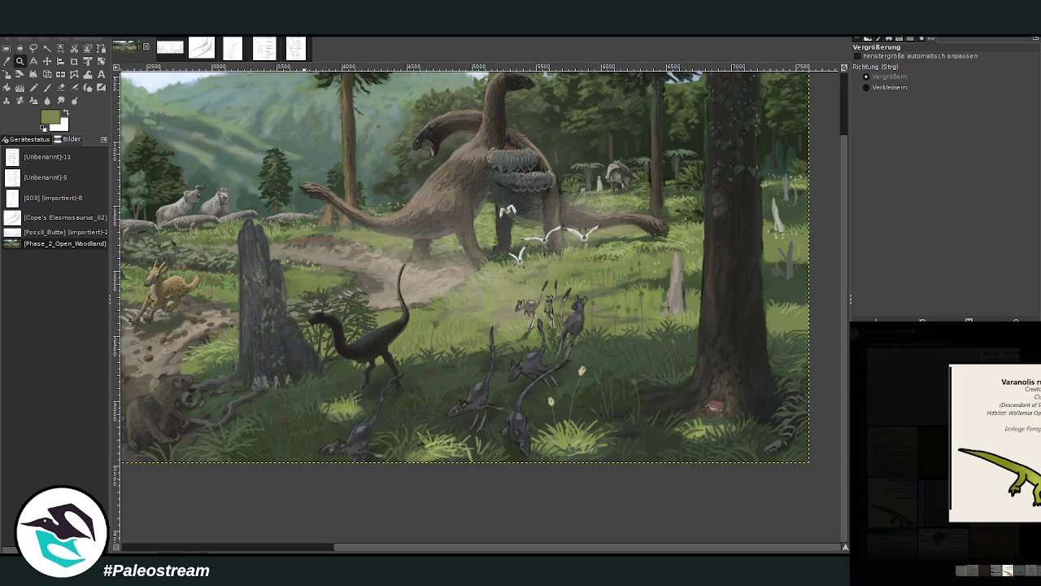
pyautogui.press('Escape')
# Paste the Varanolis lizard card and move it up-right beside the big tree trunk.
pyautogui.press('m')
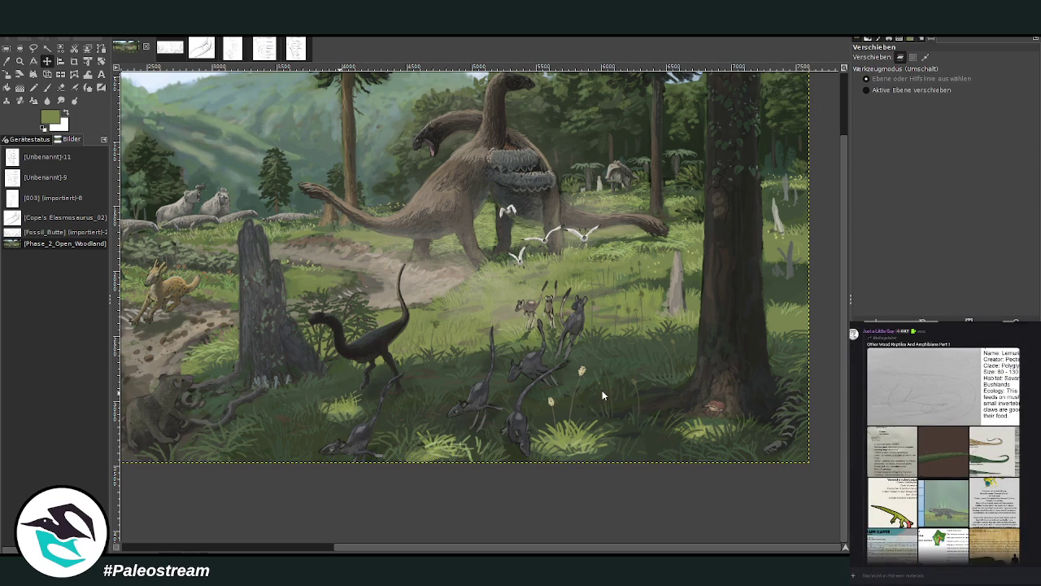
pyautogui.hotkey('ctrl', 'v')
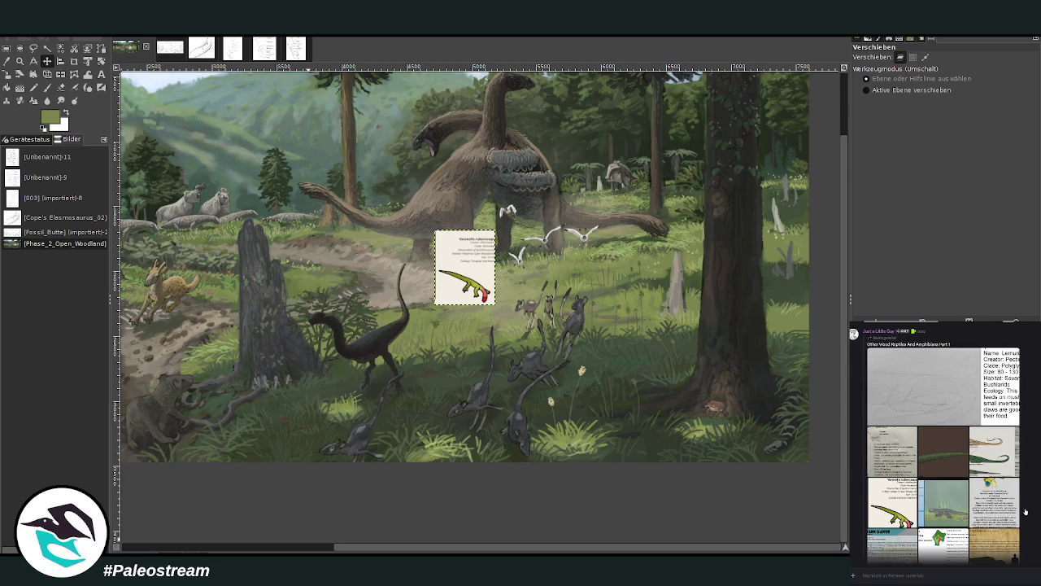
pyautogui.scroll(-5, 1026, 511)
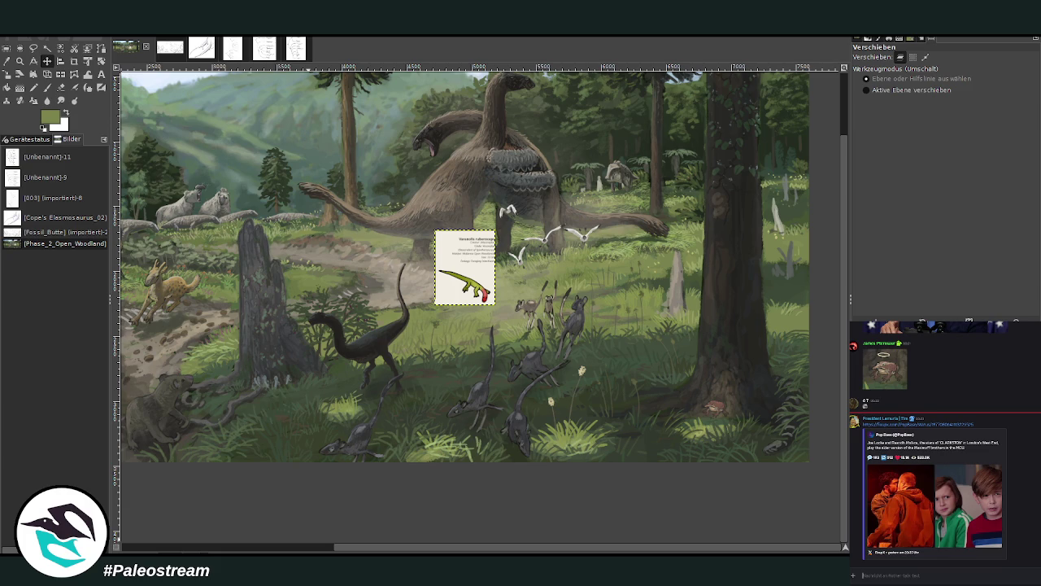
pyautogui.scroll(5, 979, 535)
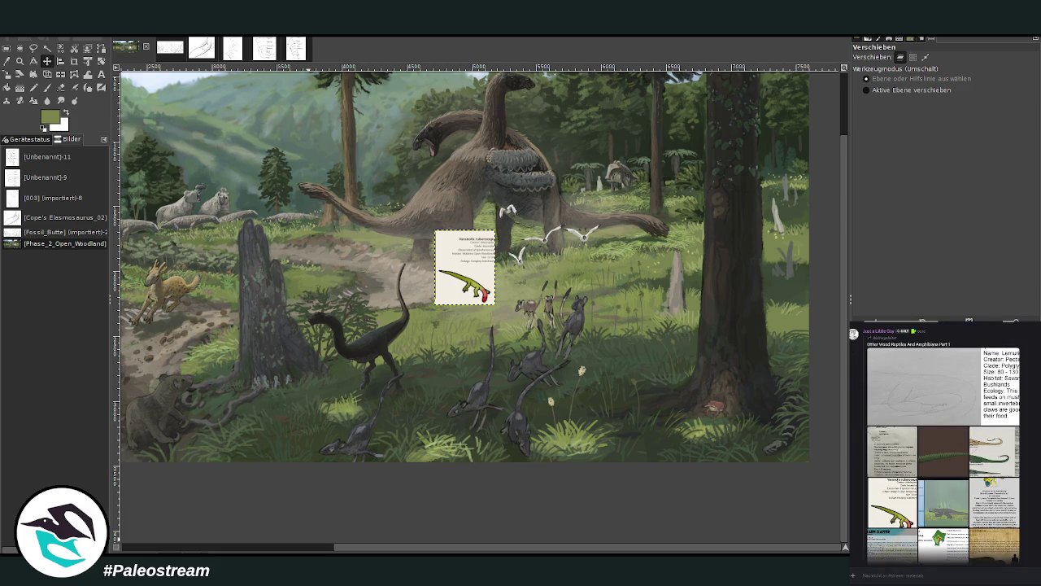
pyautogui.moveTo(355, 552); pyautogui.dragTo(120, 550)
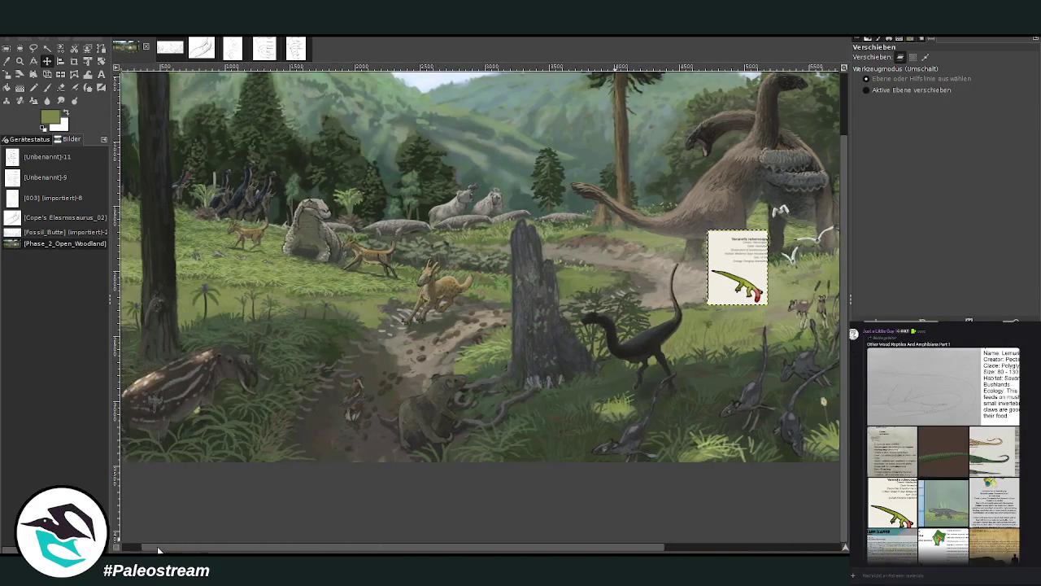
pyautogui.hscroll(5, 556, 521)
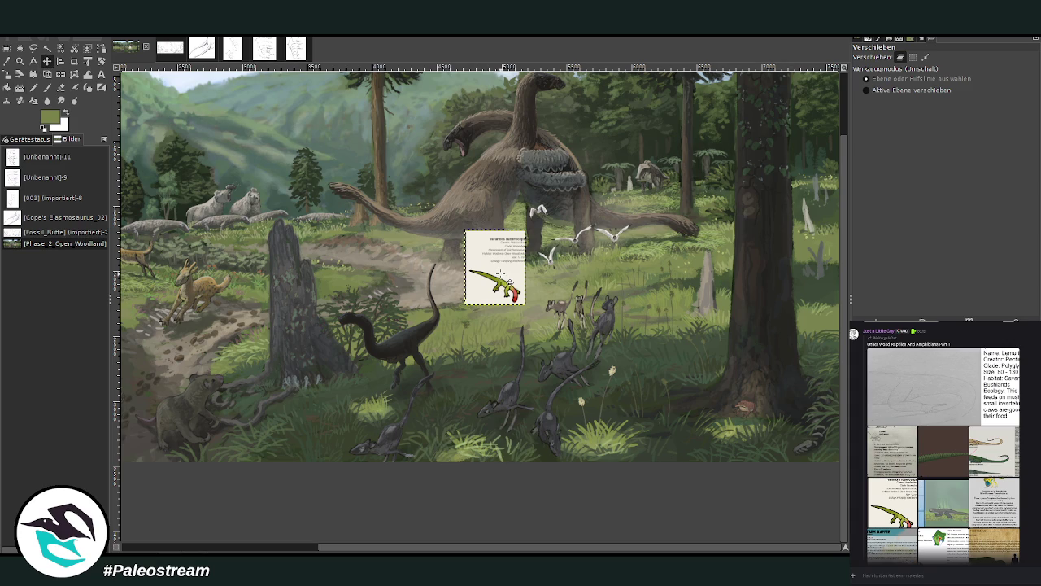
pyautogui.moveTo(496, 272); pyautogui.dragTo(493, 276)
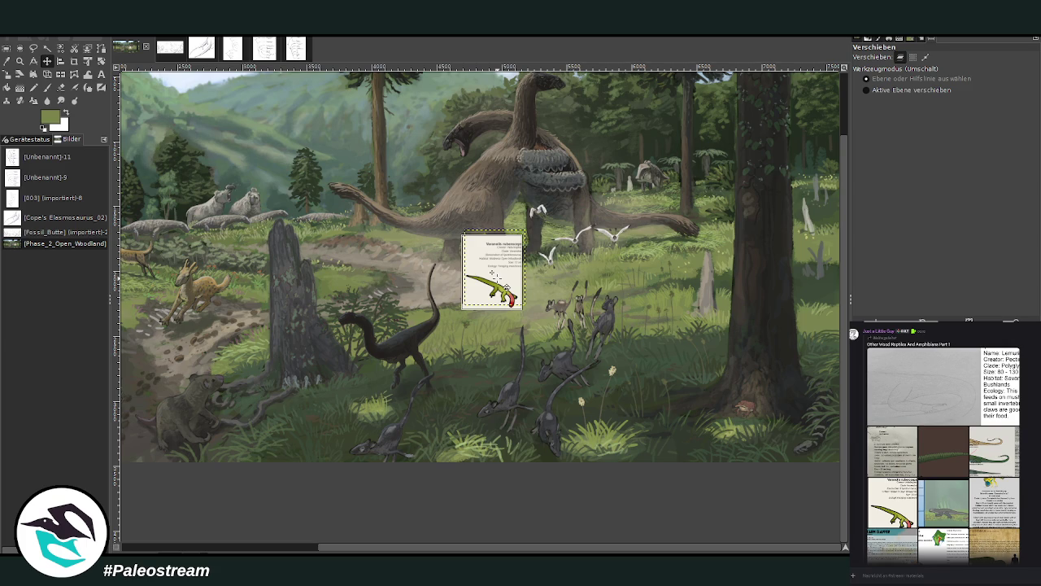
pyautogui.moveTo(494, 276); pyautogui.dragTo(702, 254)
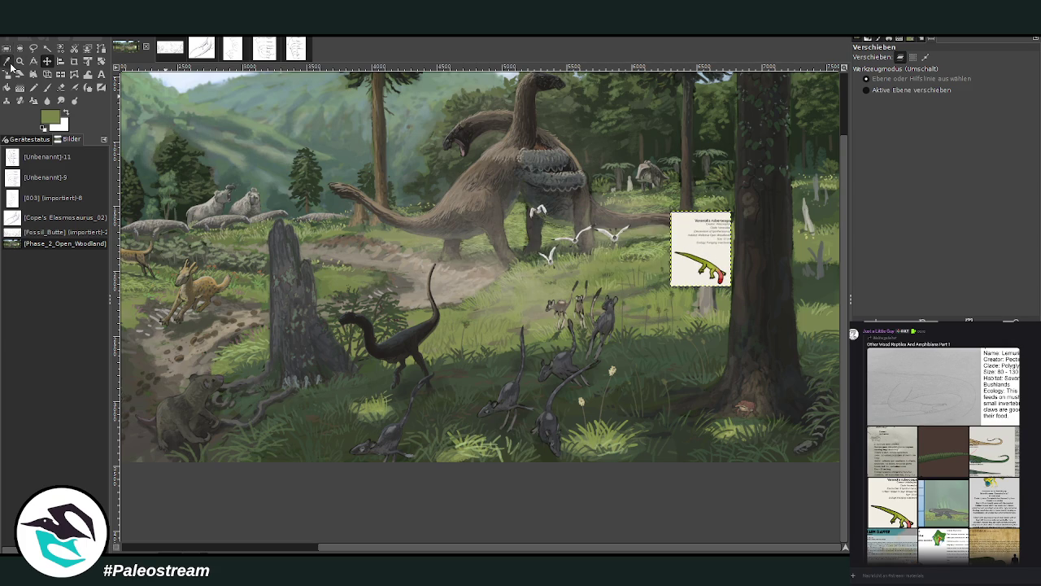
pyautogui.click(20, 61)
# Zoom close on the grey running animals and set Paintbrush opacity to 32.8.
pyautogui.moveTo(438, 272); pyautogui.dragTo(648, 413)
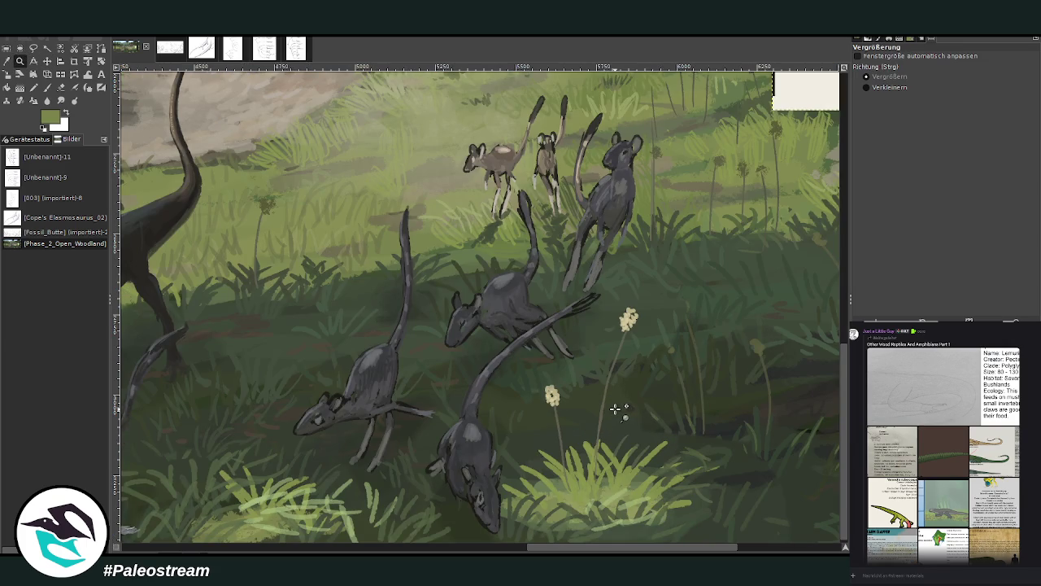
pyautogui.moveTo(261, 141); pyautogui.dragTo(693, 528)
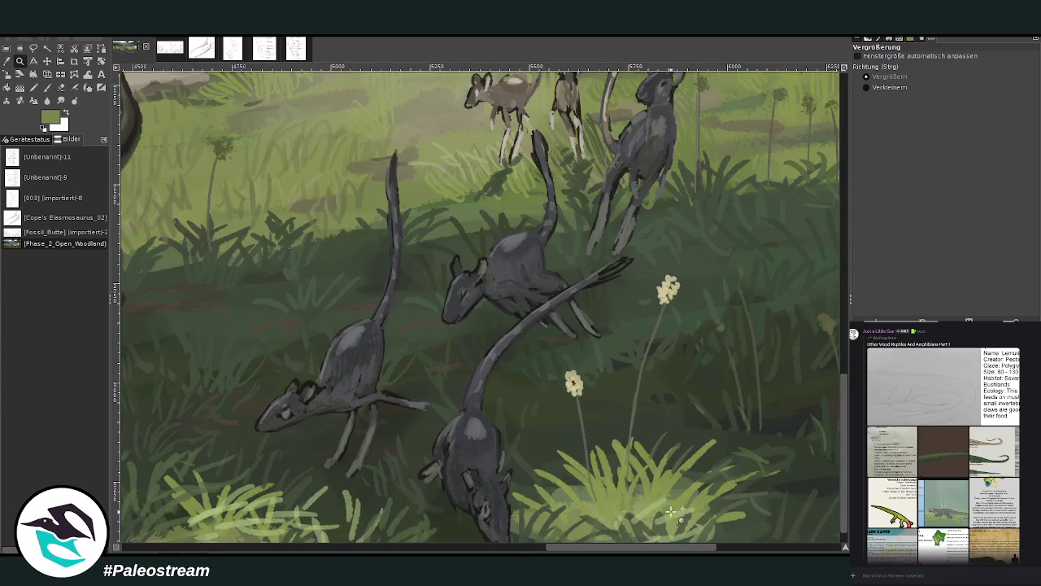
pyautogui.click(48, 61)
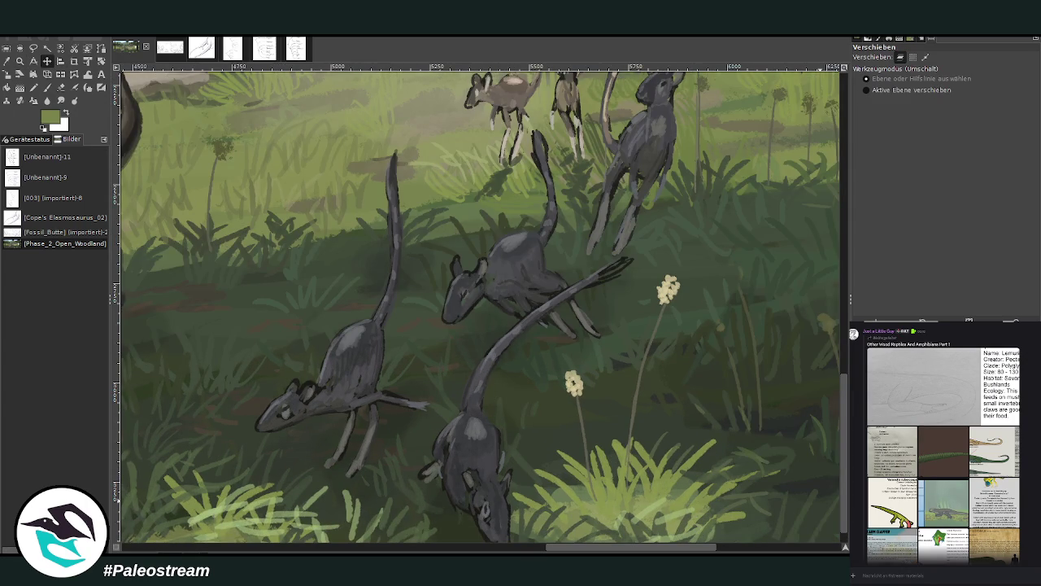
pyautogui.scroll(-1, 838, 418)
pyautogui.press('z')
pyautogui.click(47, 87)
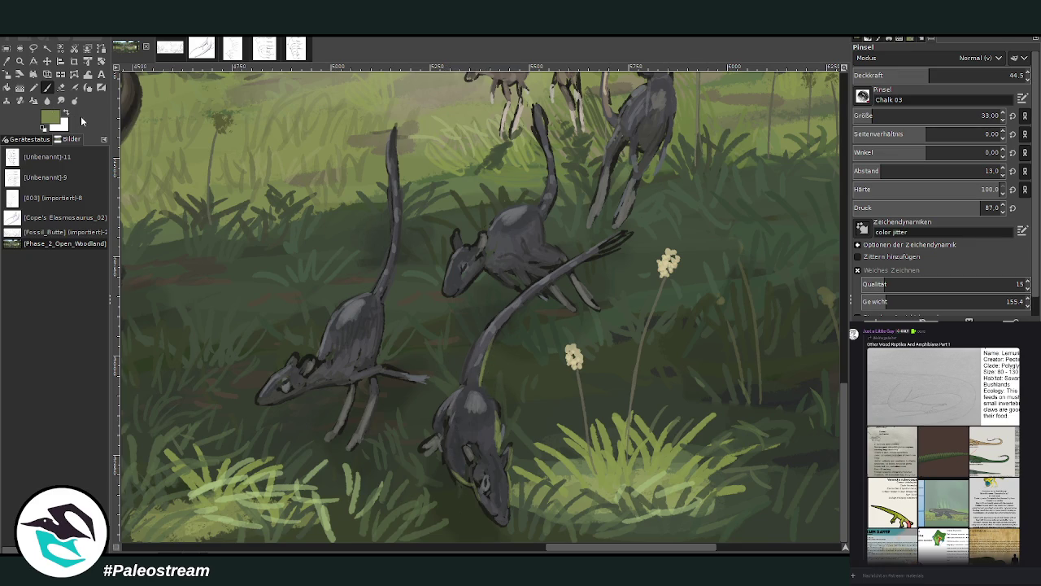
pyautogui.click(910, 75)
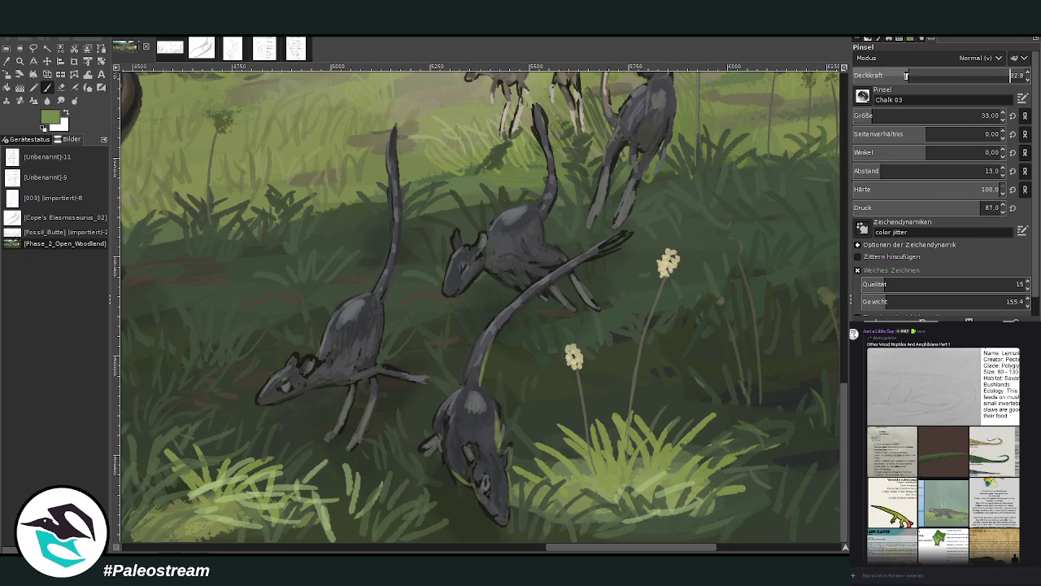